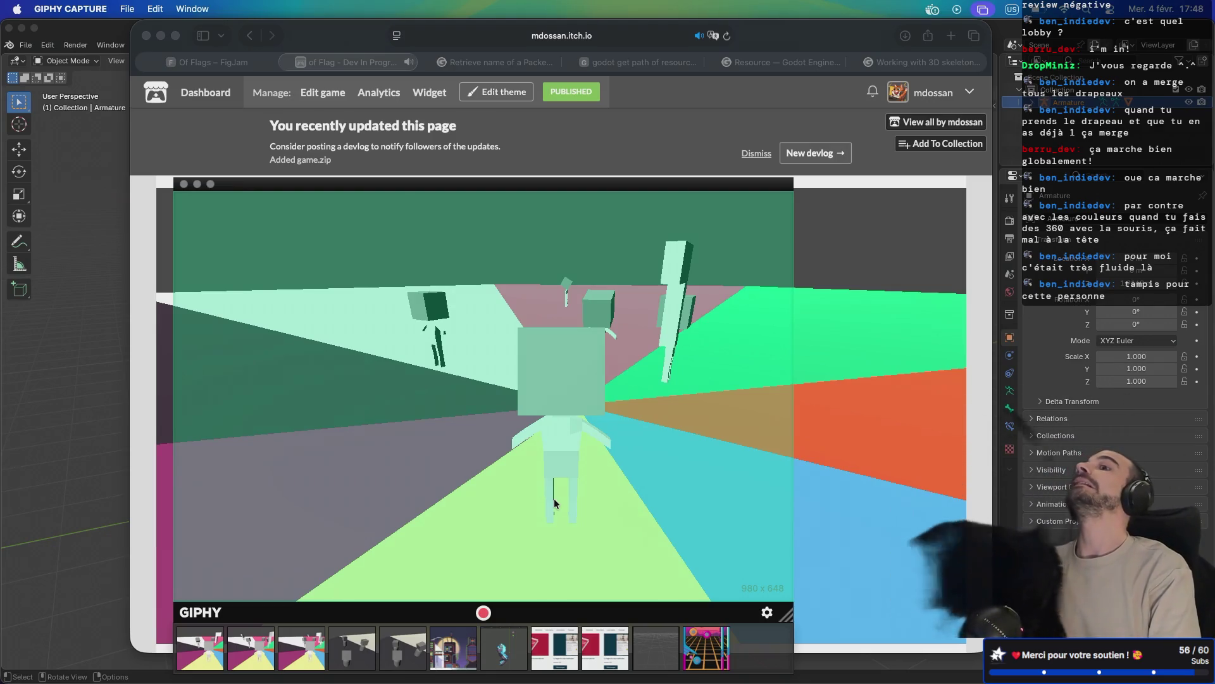
# - Save the third, 11.8-second clip as a GIF on the Desktop, keeping GIF despite the size warning
pyautogui.click(314, 650)
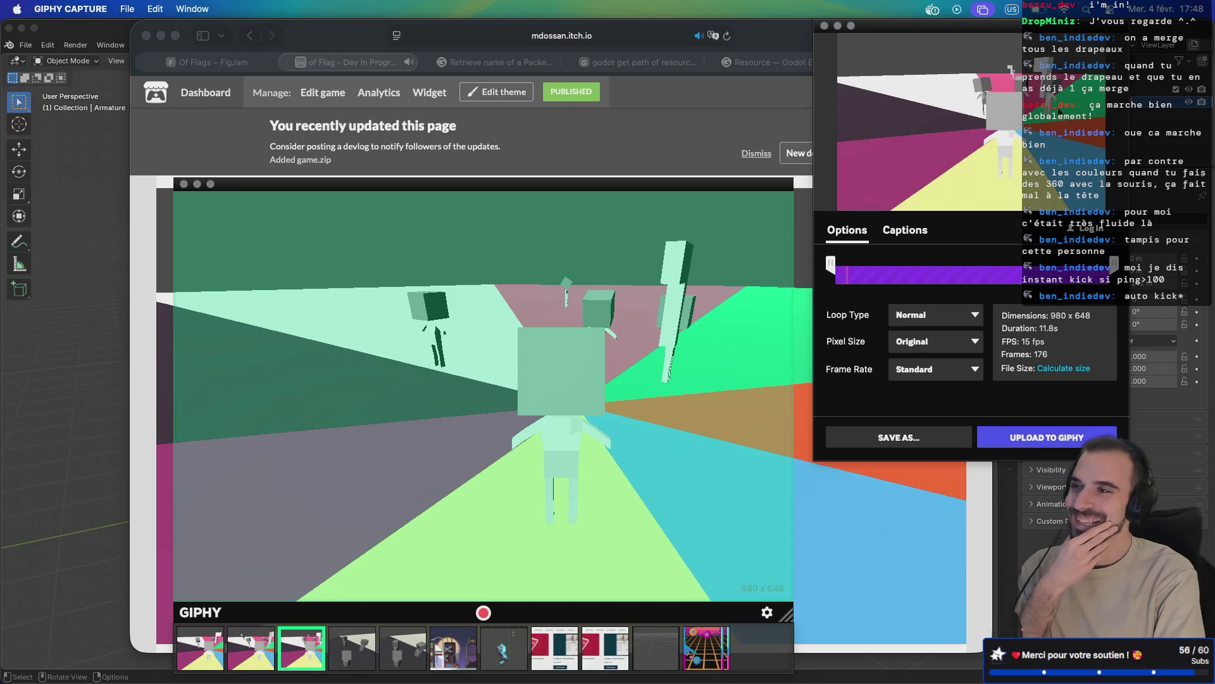
pyautogui.moveTo(941, 28); pyautogui.dragTo(662, 40)
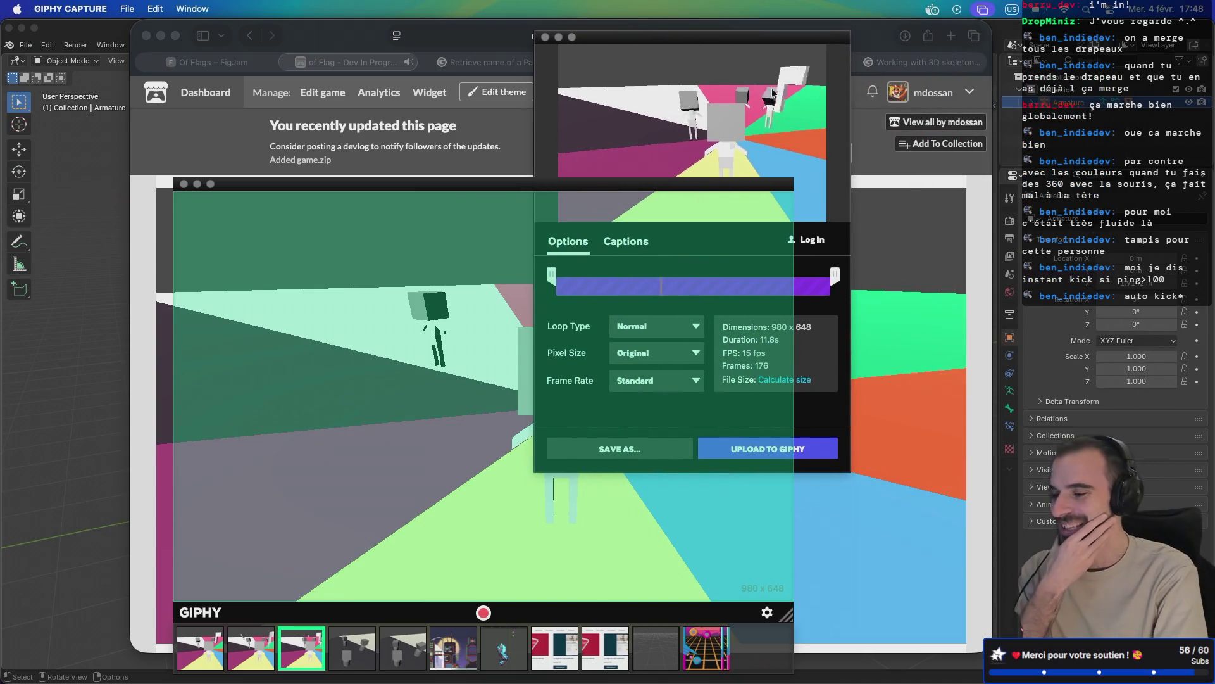
pyautogui.moveTo(735, 36); pyautogui.dragTo(845, 28)
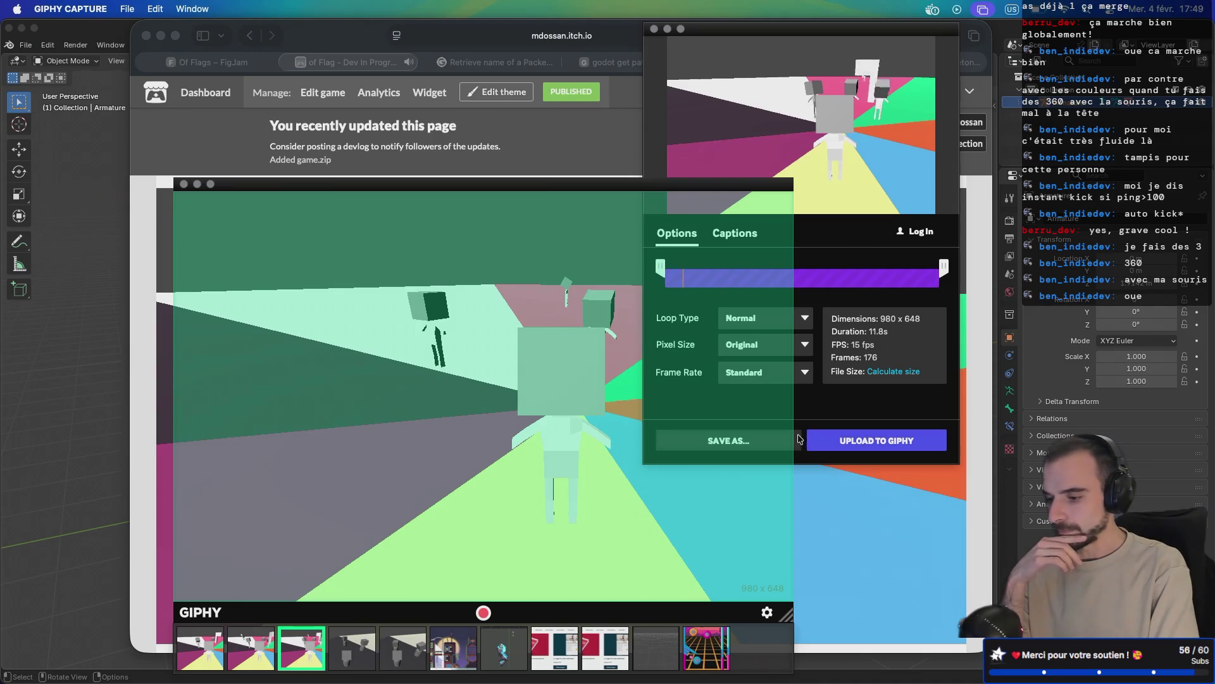
pyautogui.click(797, 439)
pyautogui.click(877, 298)
pyautogui.click(838, 286)
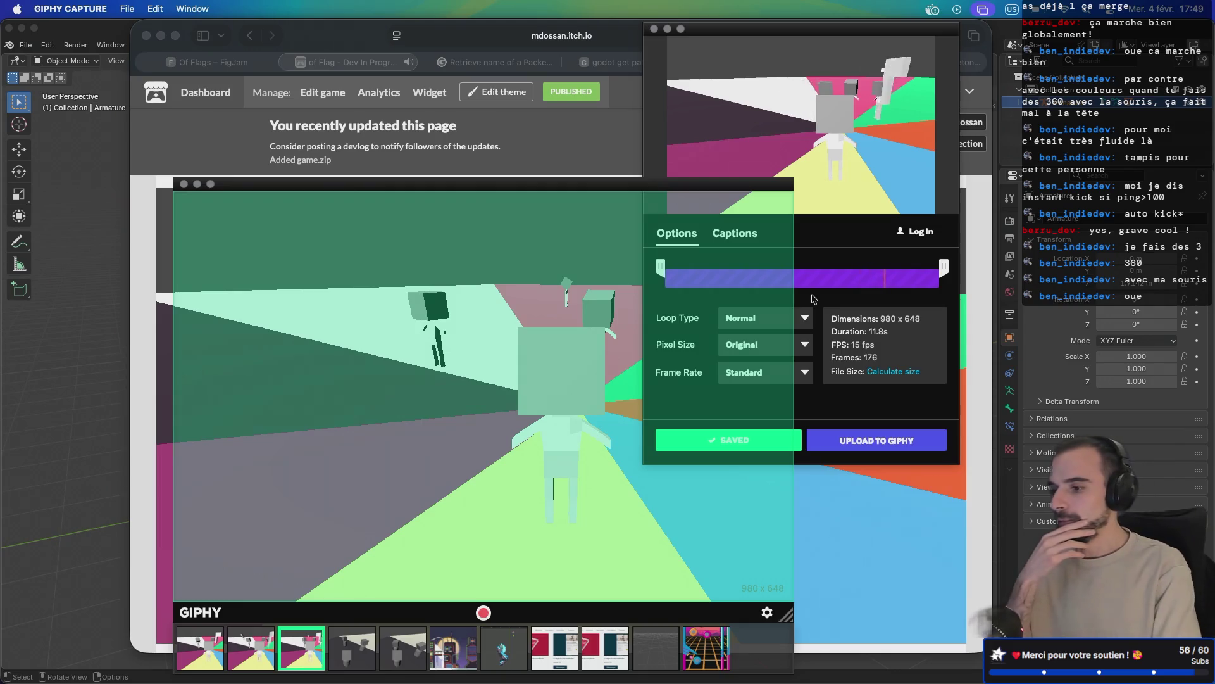
pyautogui.click(656, 29)
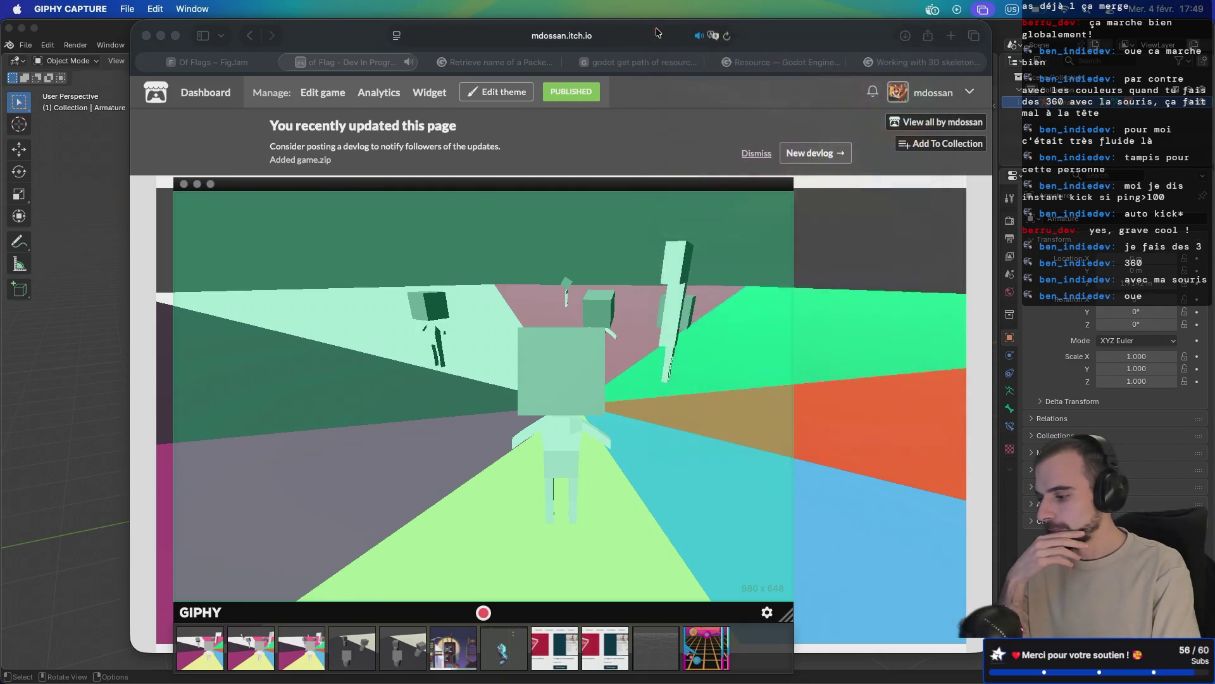
# - Save the second recorded clip as a GIF file
pyautogui.click(248, 654)
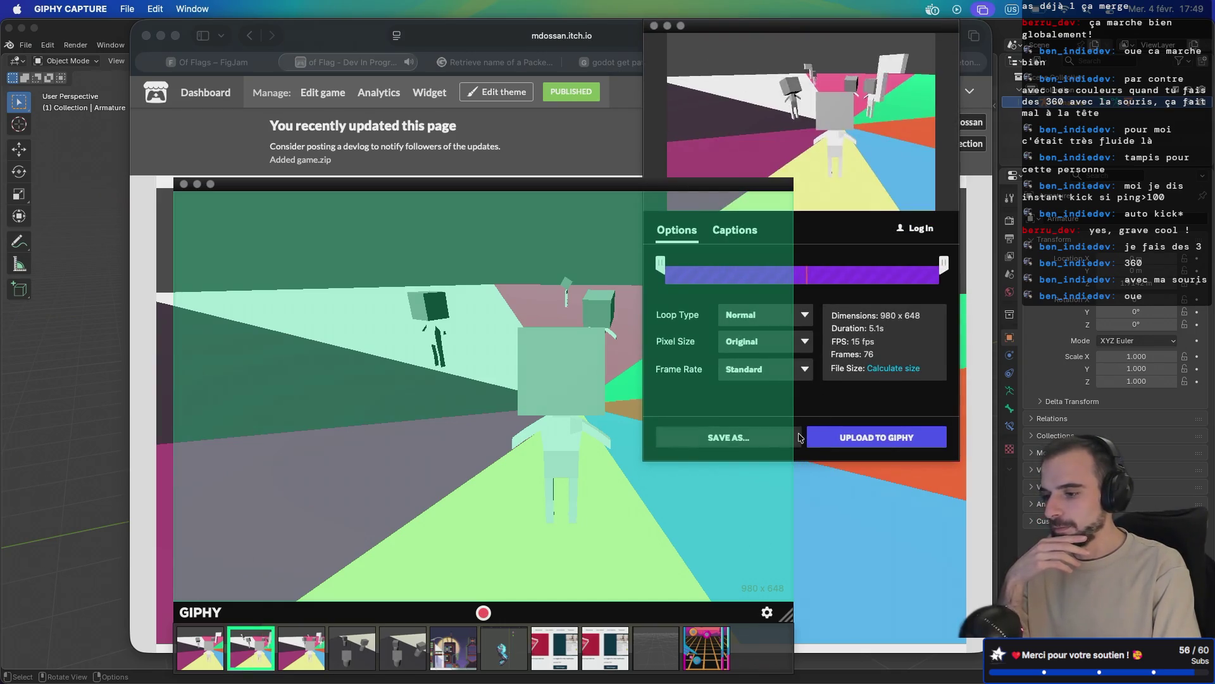
pyautogui.press('super+s')
pyautogui.click(880, 295)
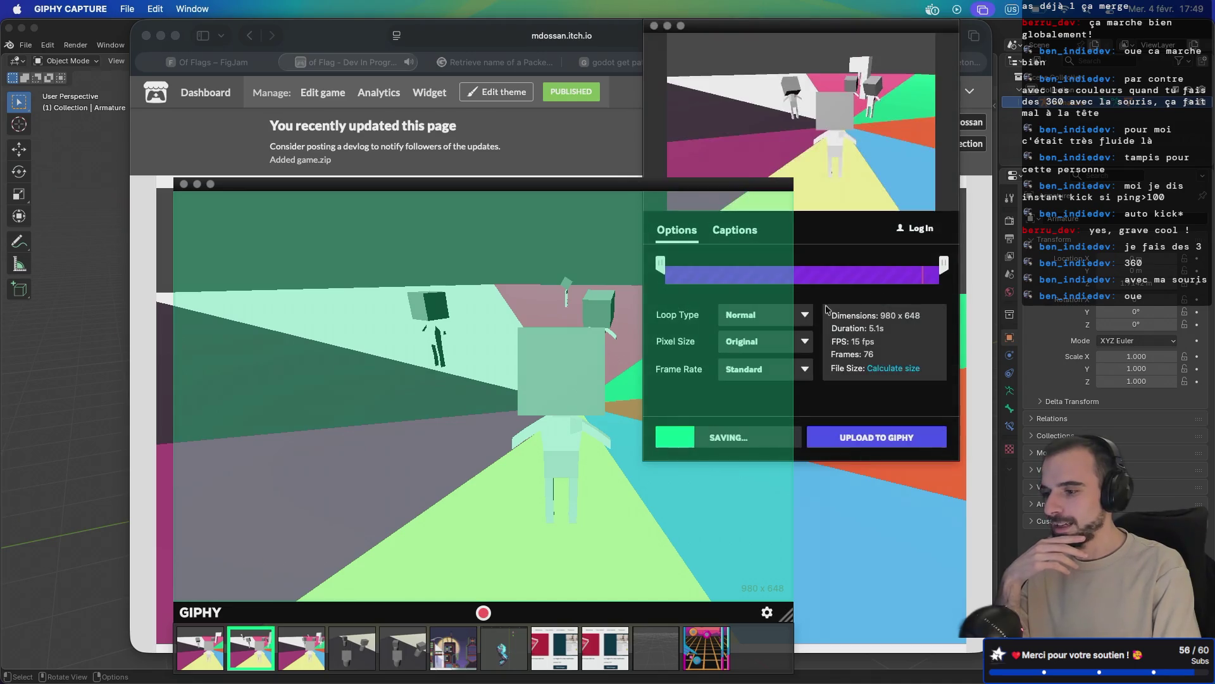
# - Save the first clip as a GIF despite the size warning, then close GIPHY Capture
pyautogui.click(195, 649)
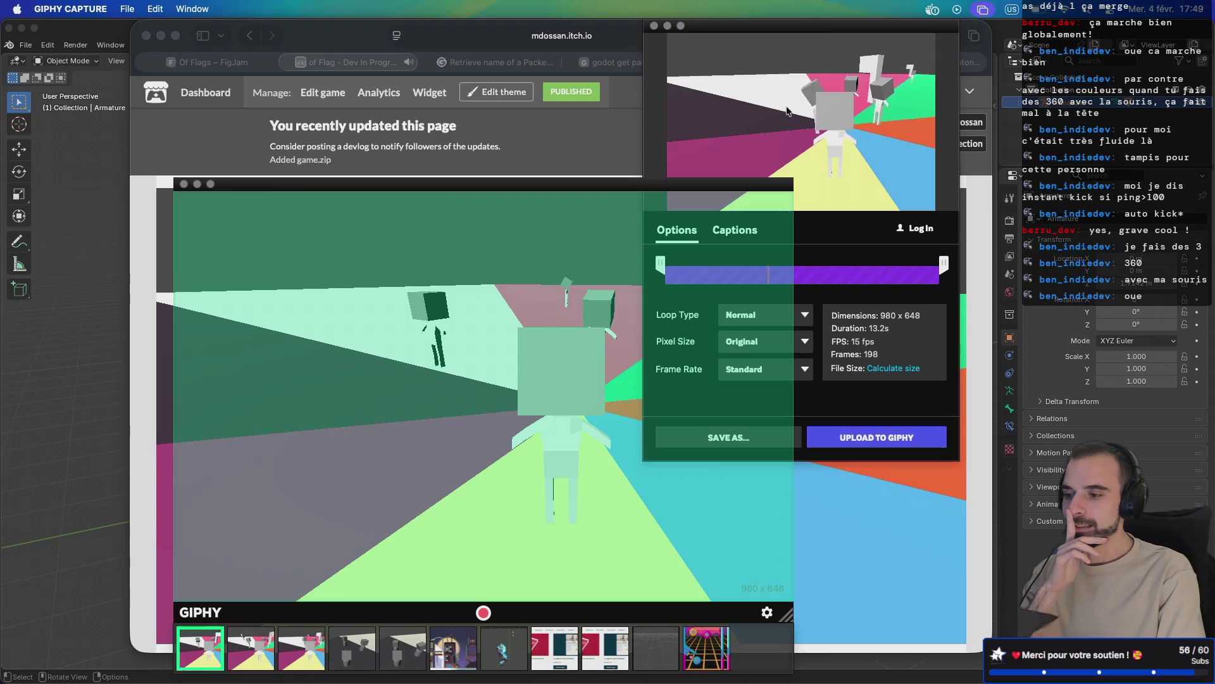
pyautogui.click(797, 435)
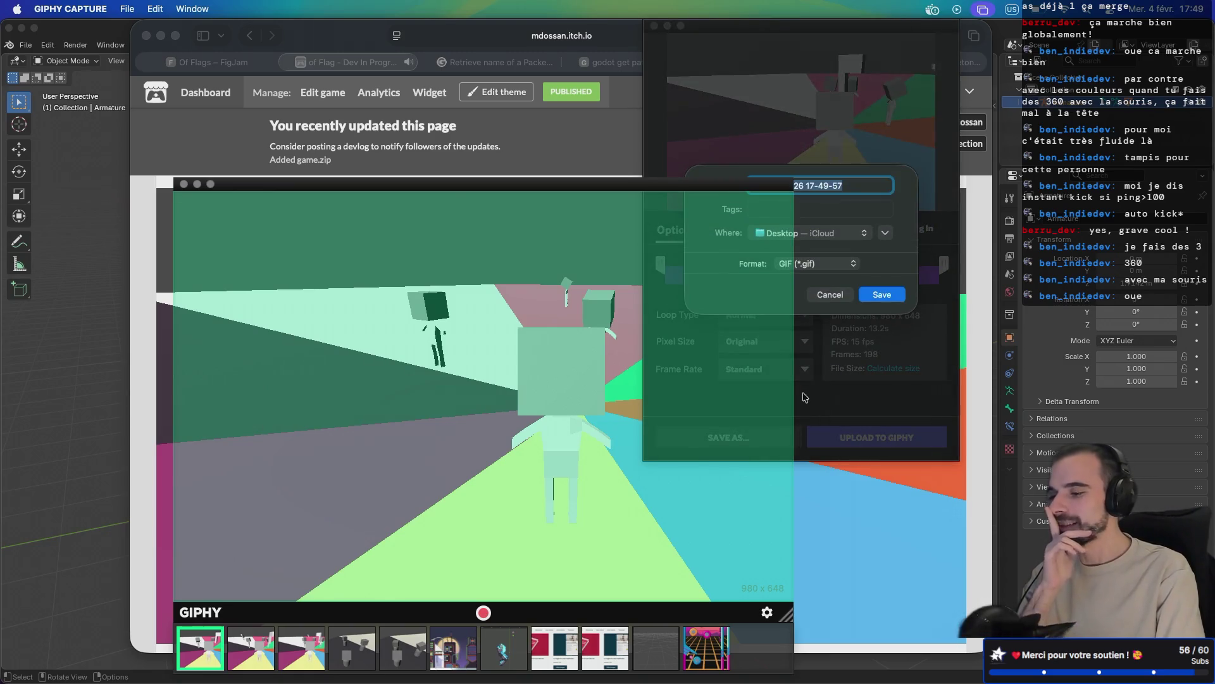
pyautogui.click(882, 295)
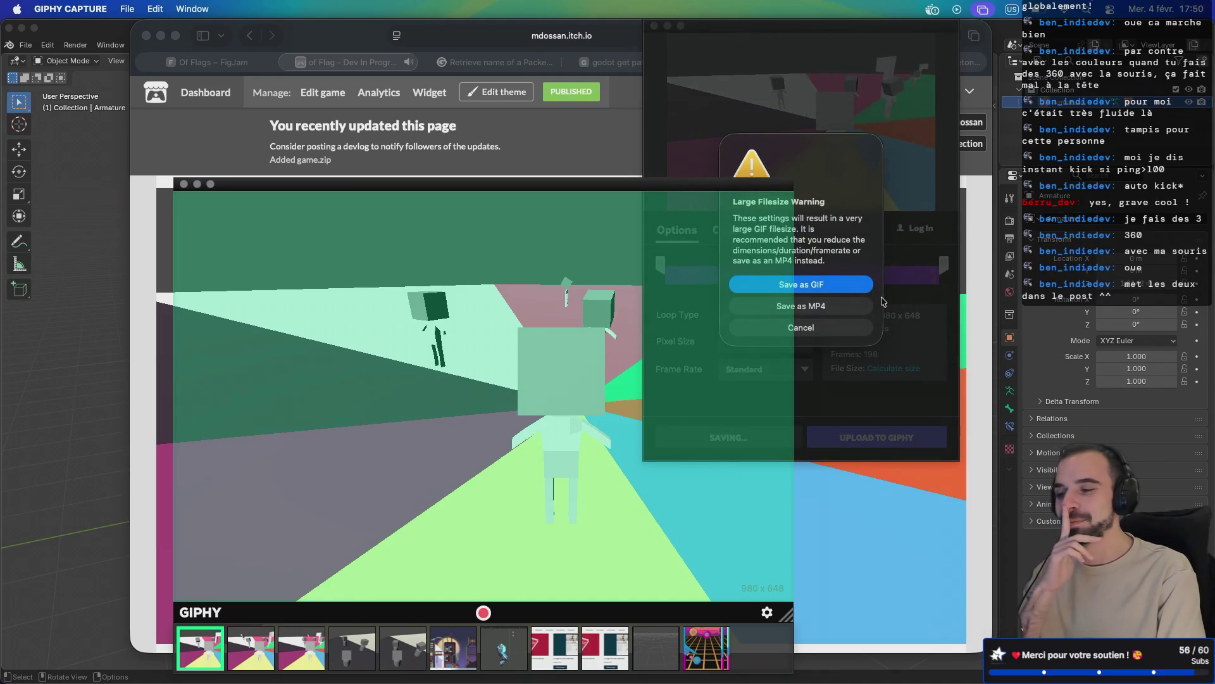
pyautogui.click(849, 284)
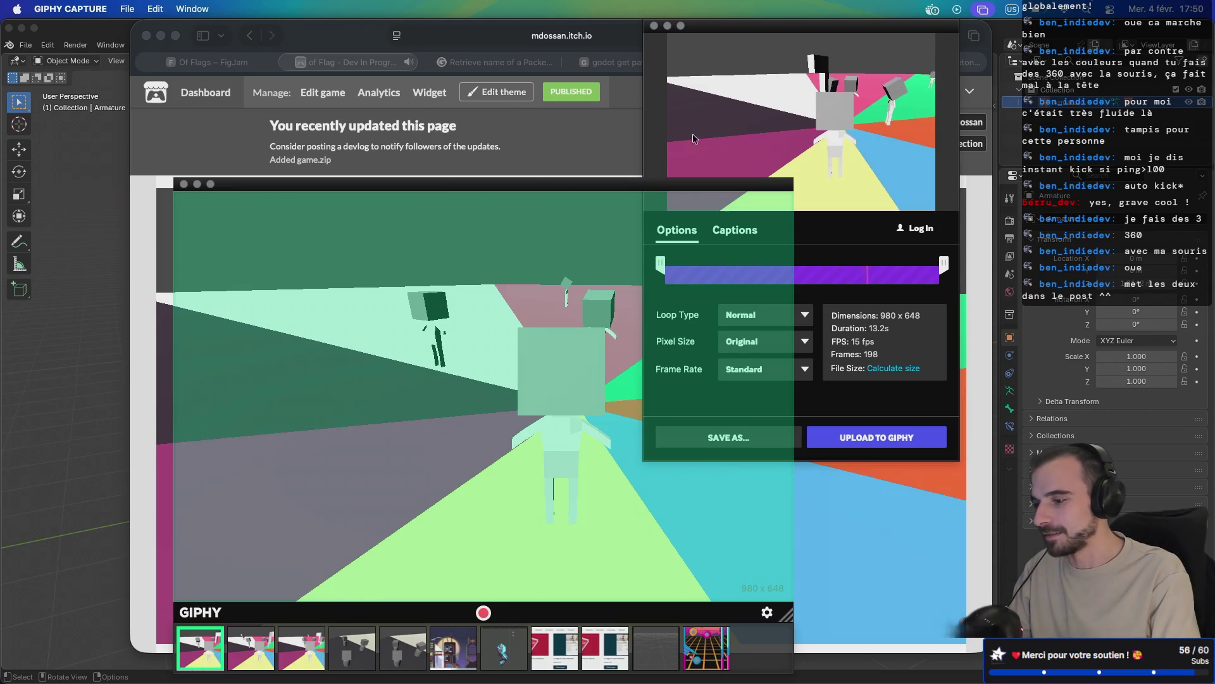
pyautogui.click(182, 184)
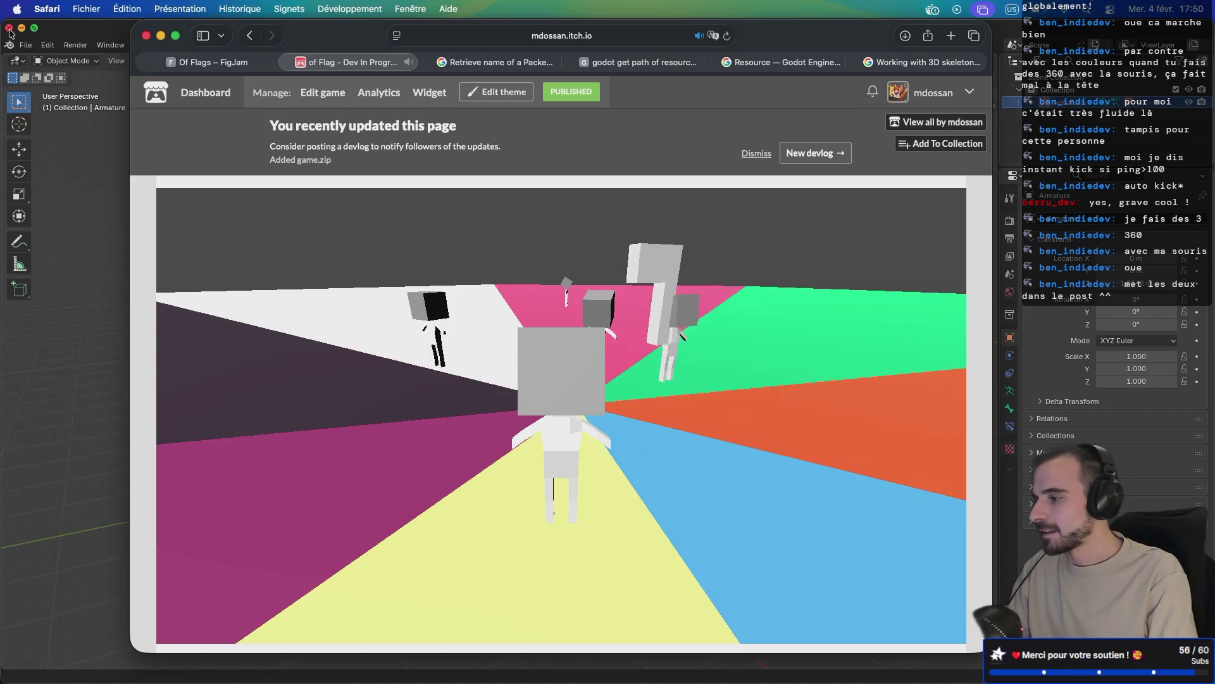
# - Hide Blender and make the Safari window with the itch.io game page full screen
pyautogui.press('super+alt+h')
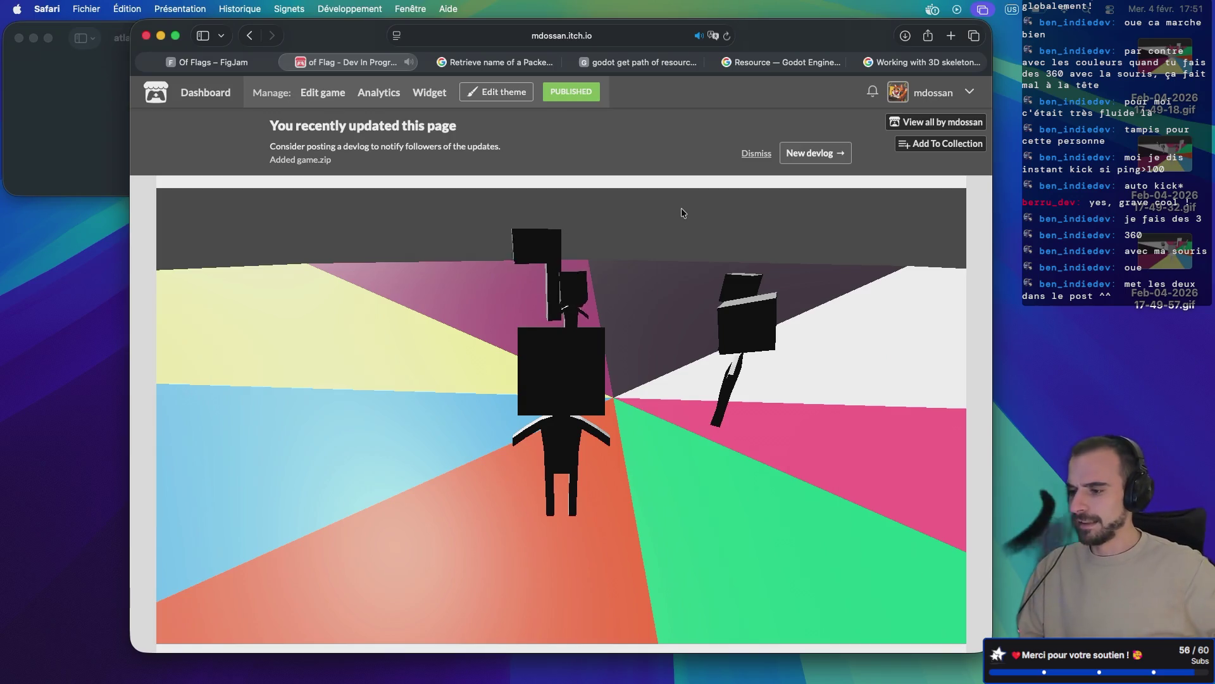
pyautogui.click(181, 36)
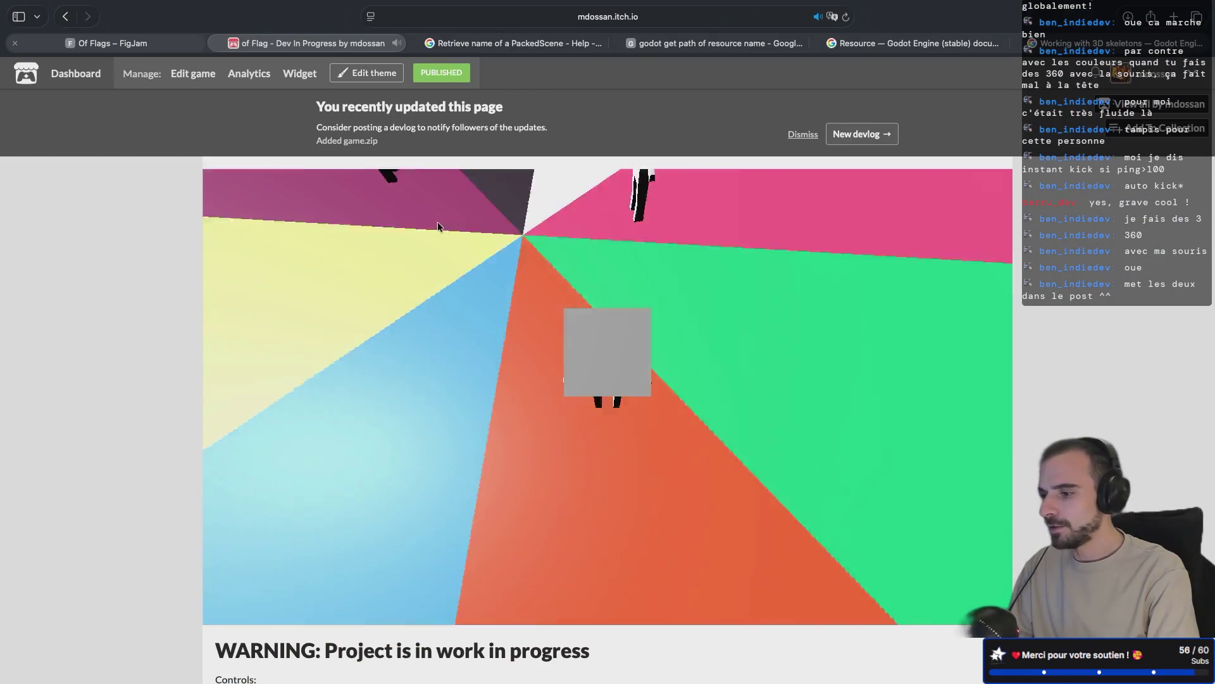
# - Reload the page to stop the game, then open the King of Flag - Dev In Progress edit page
pyautogui.press('super+r')
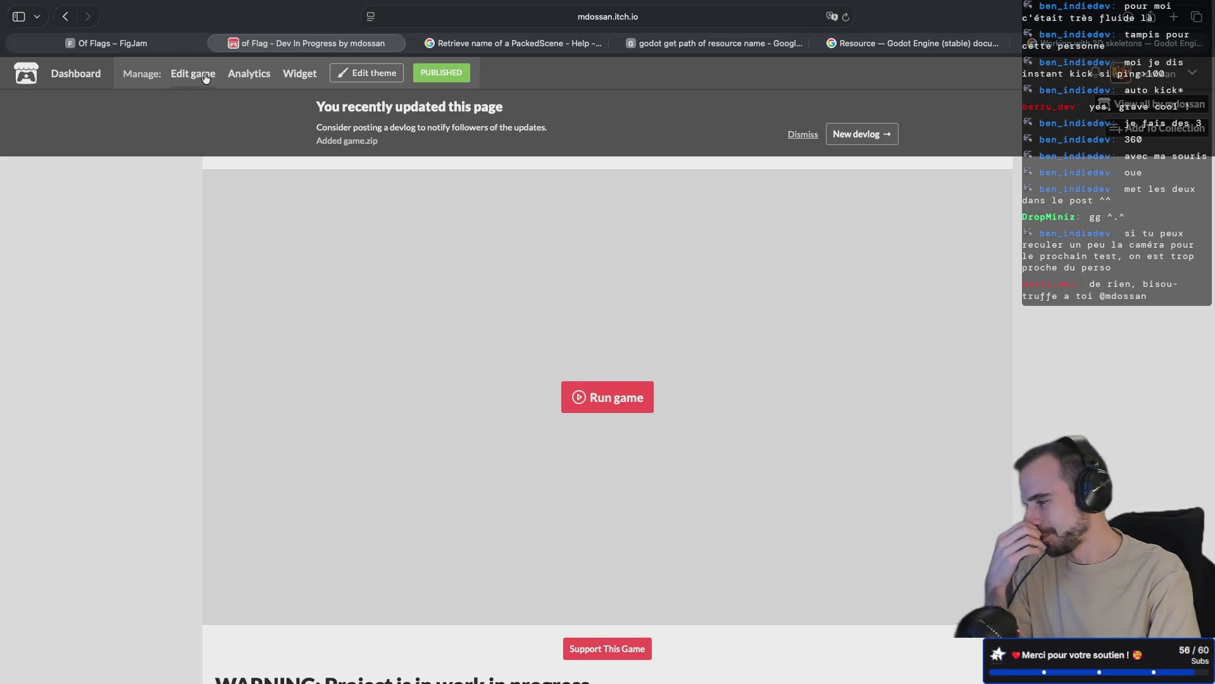
pyautogui.scroll(-5, 417, 240)
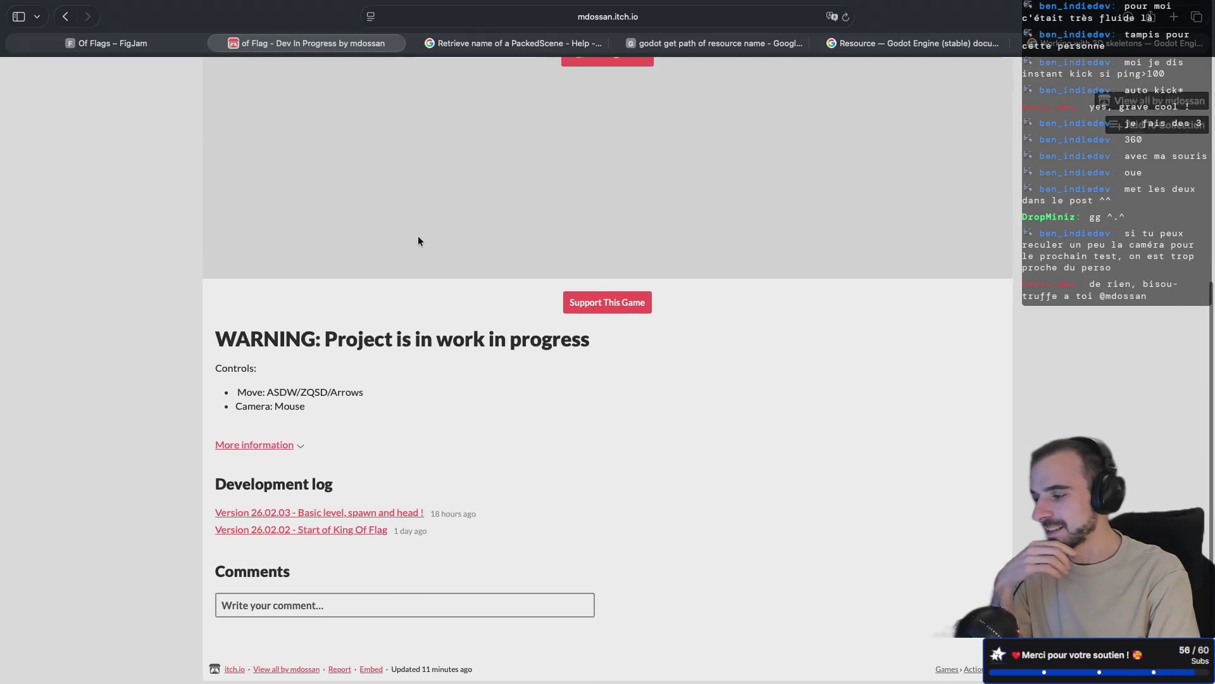
pyautogui.scroll(5, 417, 241)
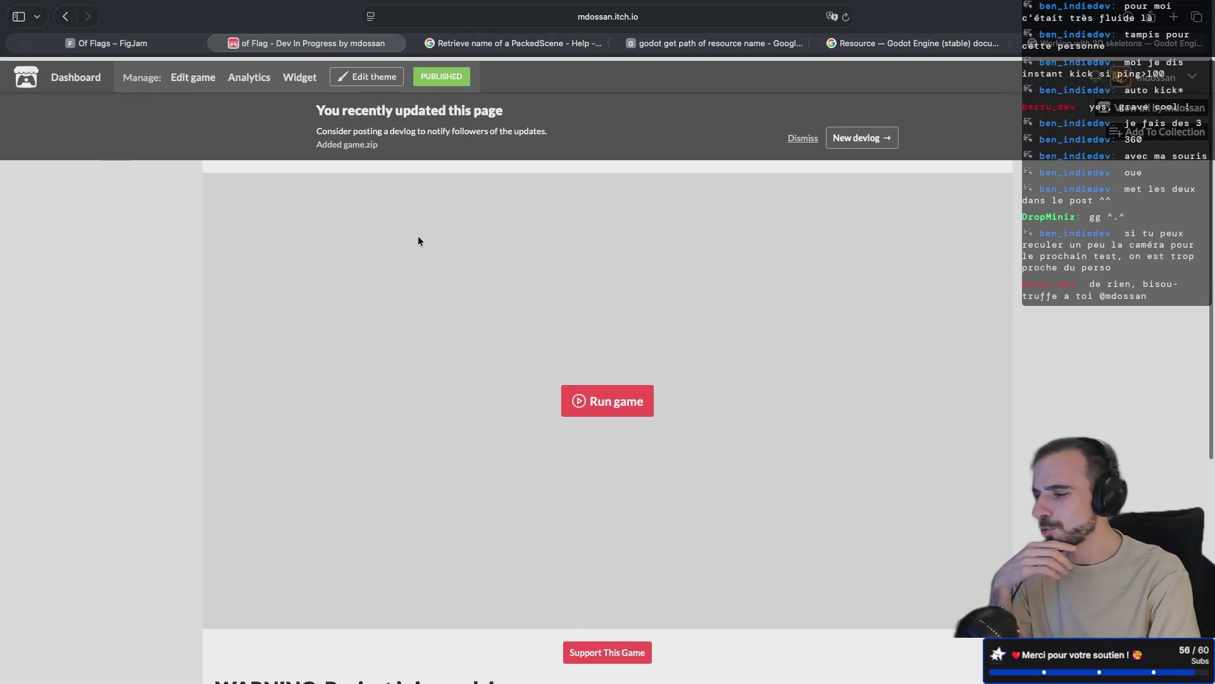
pyautogui.click(198, 75)
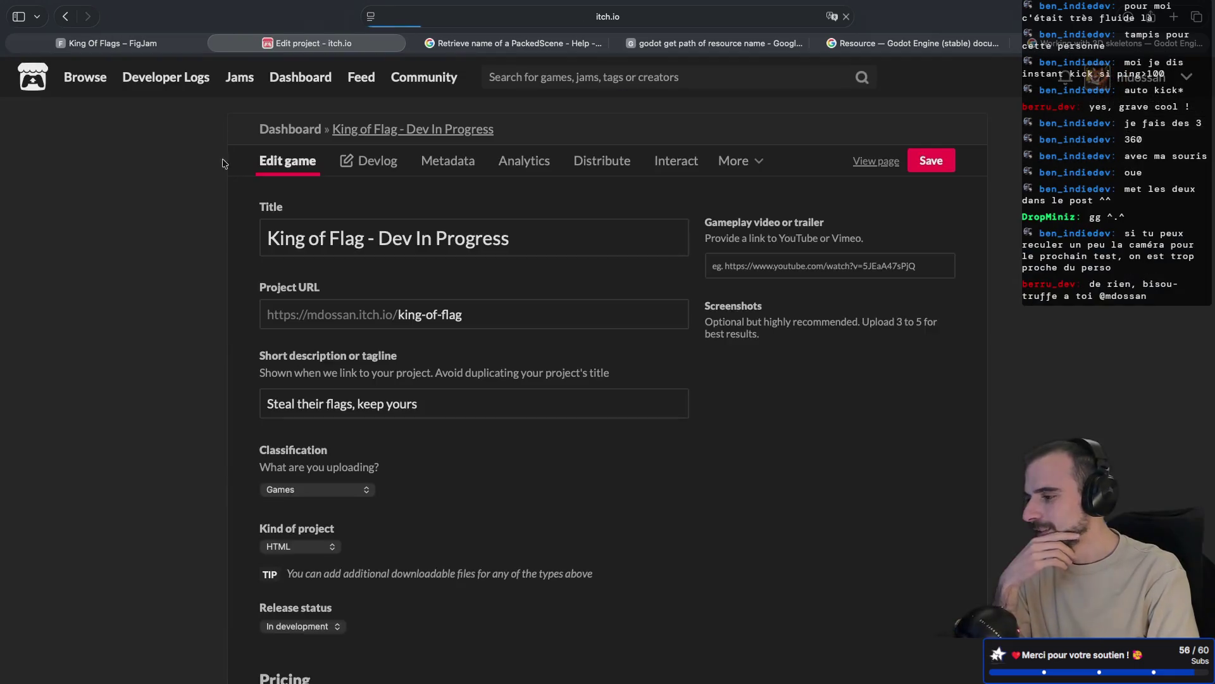
# - From the Devlog tab, start a new post titled '26.02.04 - Flags, pick and drop !'
pyautogui.click(377, 161)
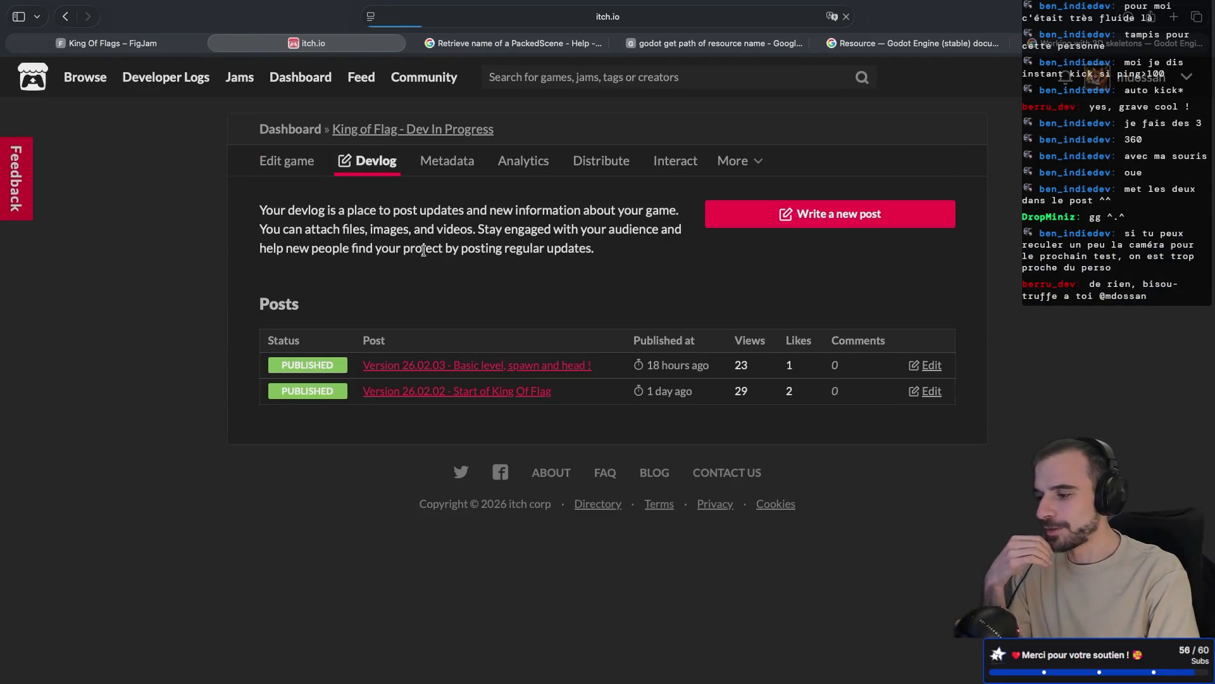
pyautogui.click(754, 226)
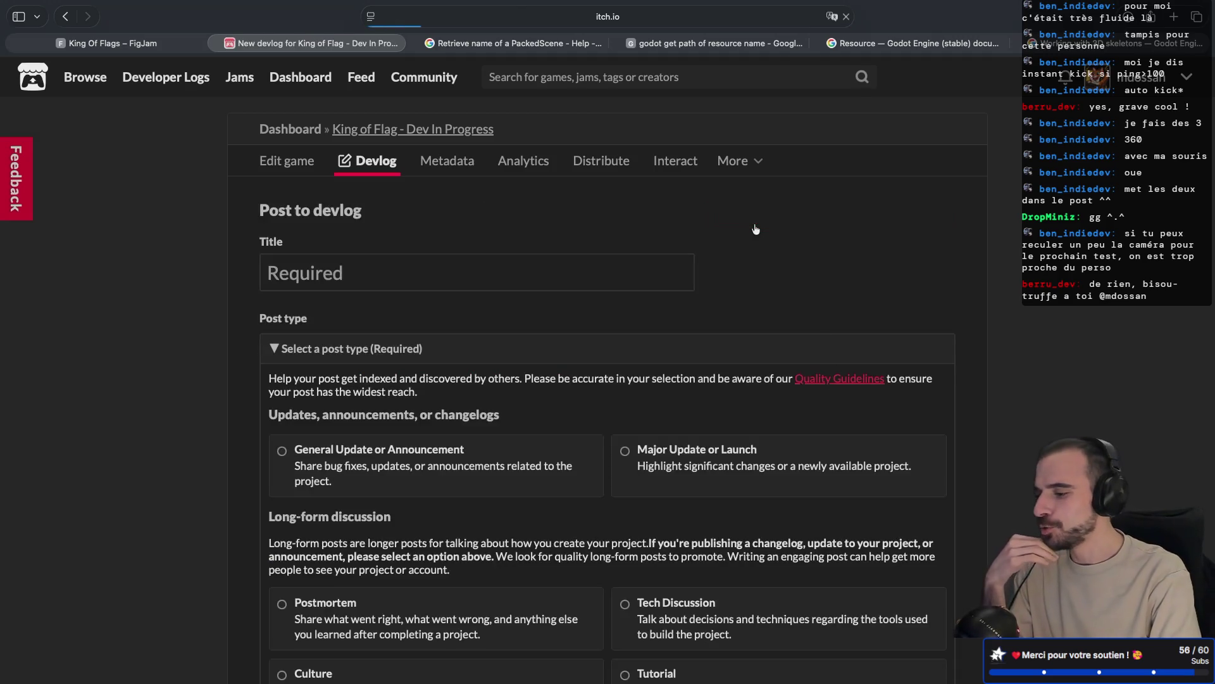
pyautogui.click(433, 273)
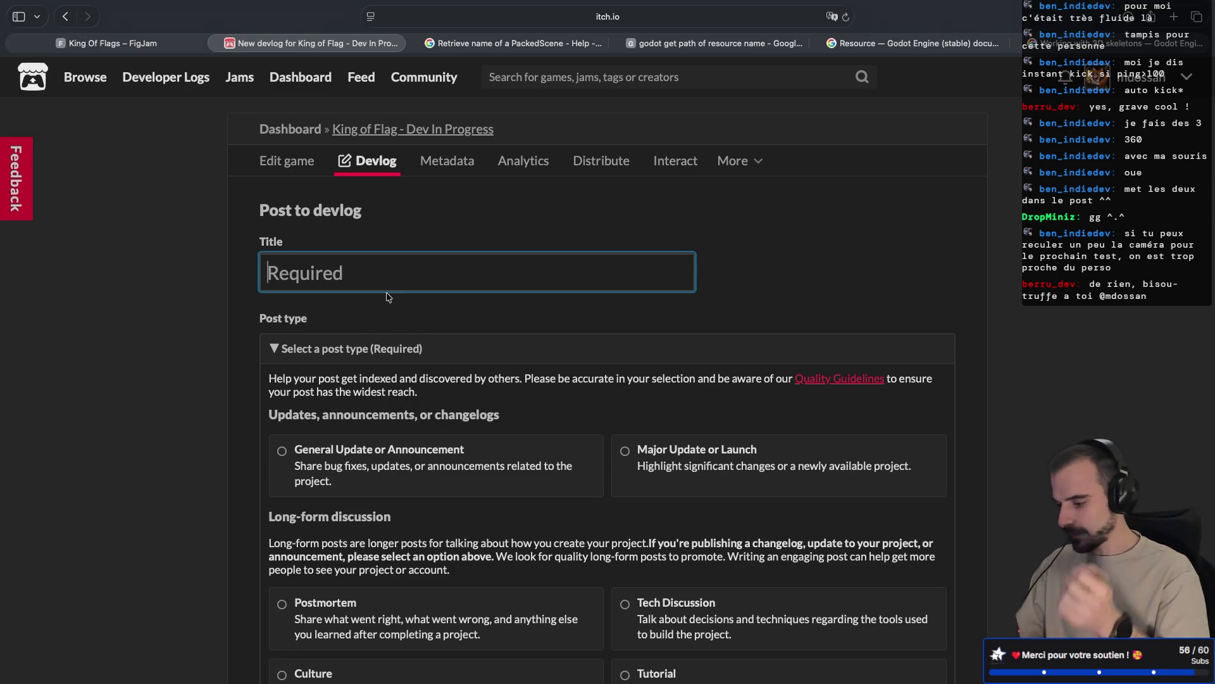
pyautogui.write('26.0')
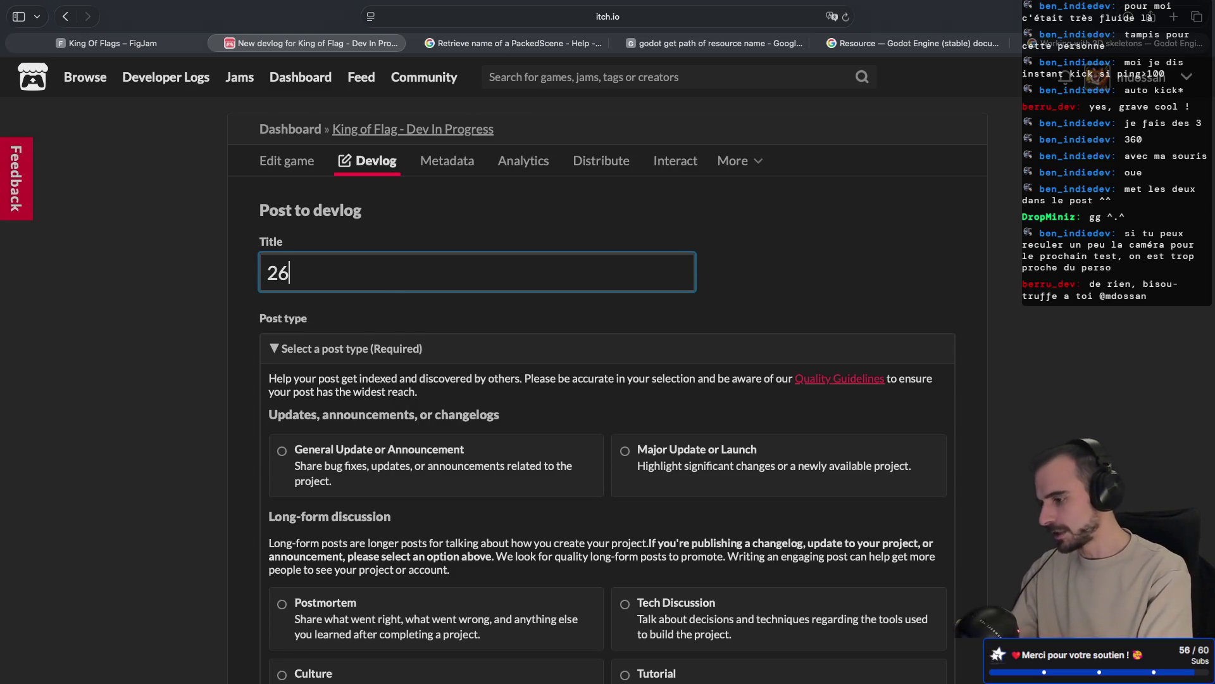
pyautogui.write('2.')
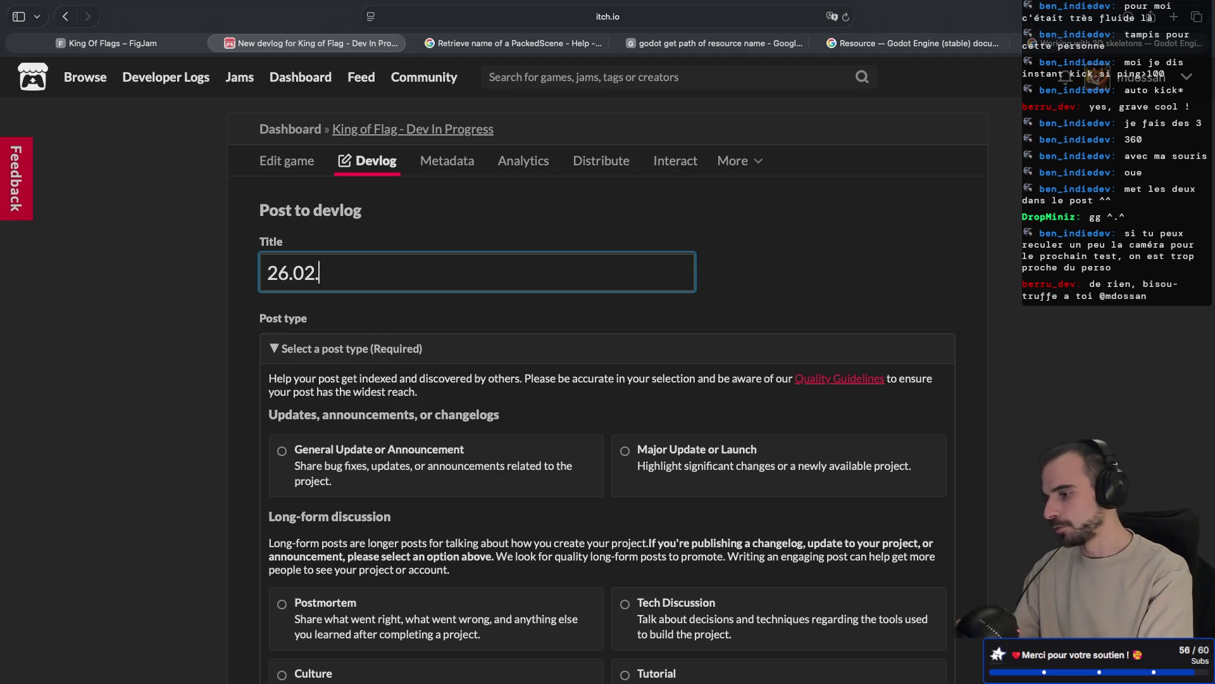
pyautogui.write('04 - ')
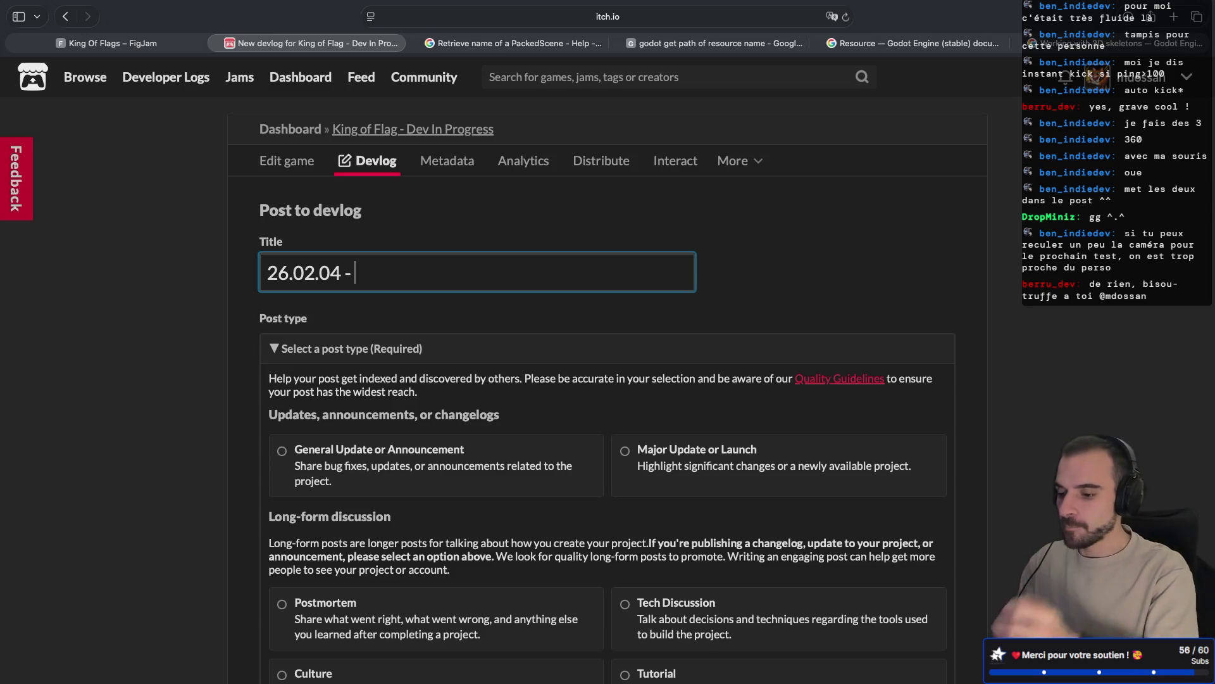
pyautogui.write('Flags, ')
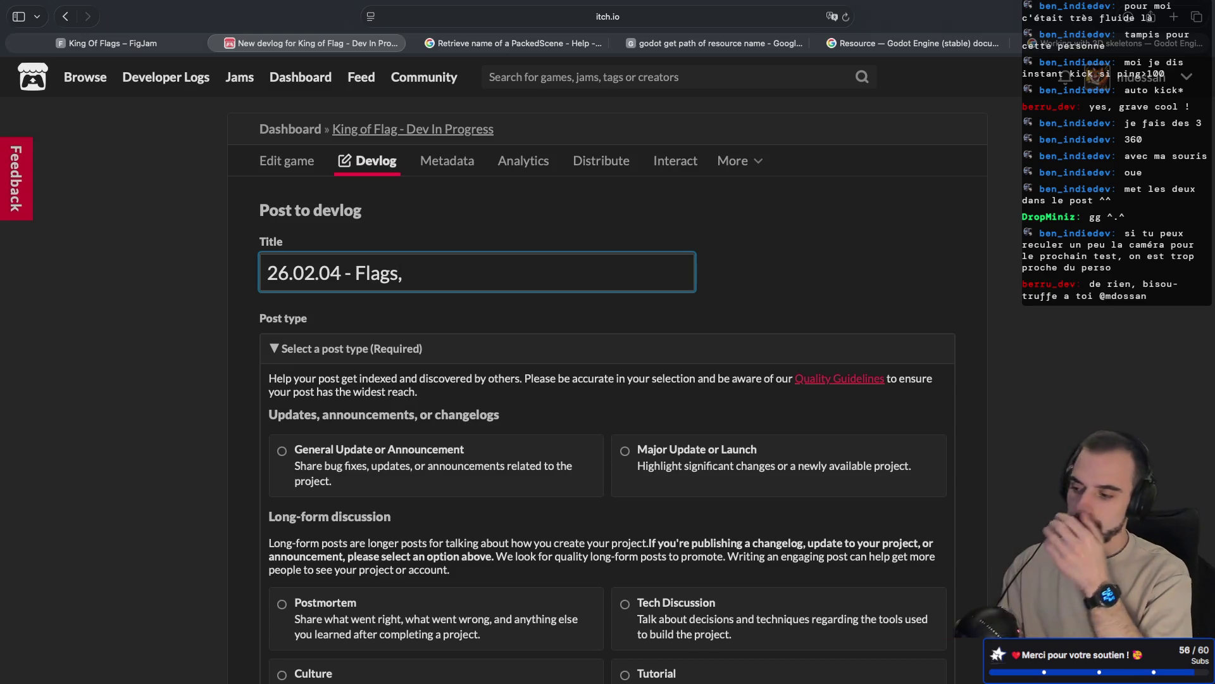
pyautogui.write('pick and')
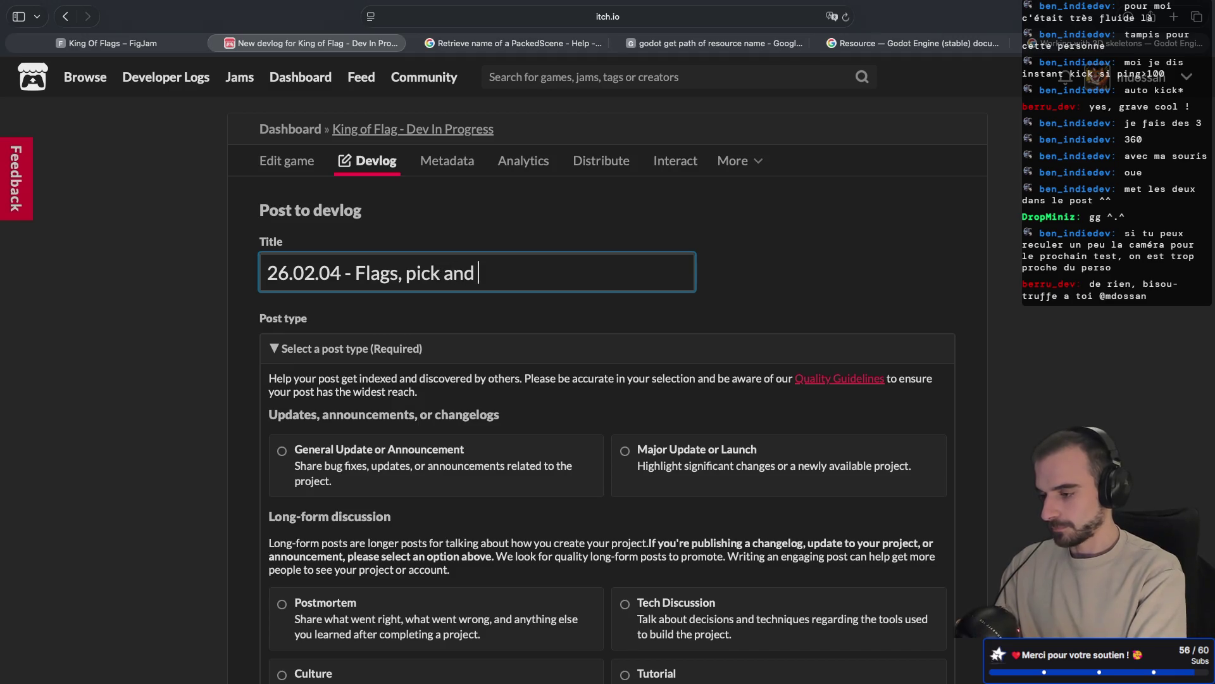
pyautogui.write(' drop !')
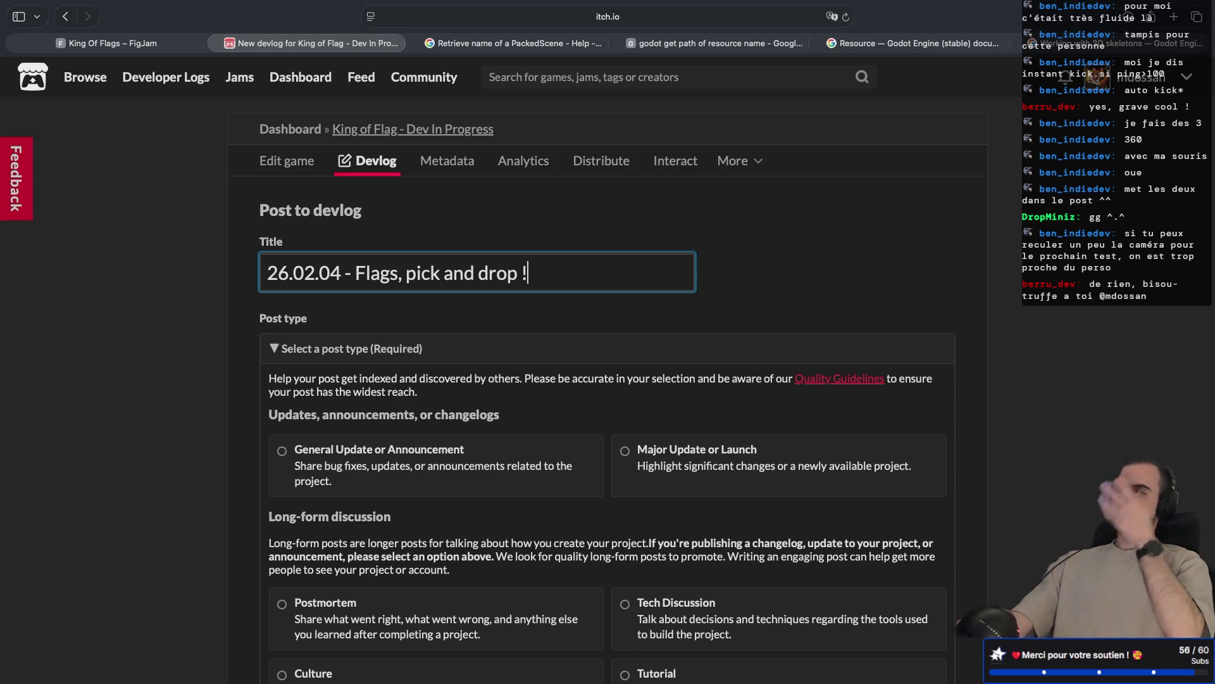
# - Mark the post as a general update and place the cursor in the Content area
pyautogui.click(282, 453)
pyautogui.scroll(-6, 391, 392)
pyautogui.scroll(-5, 392, 392)
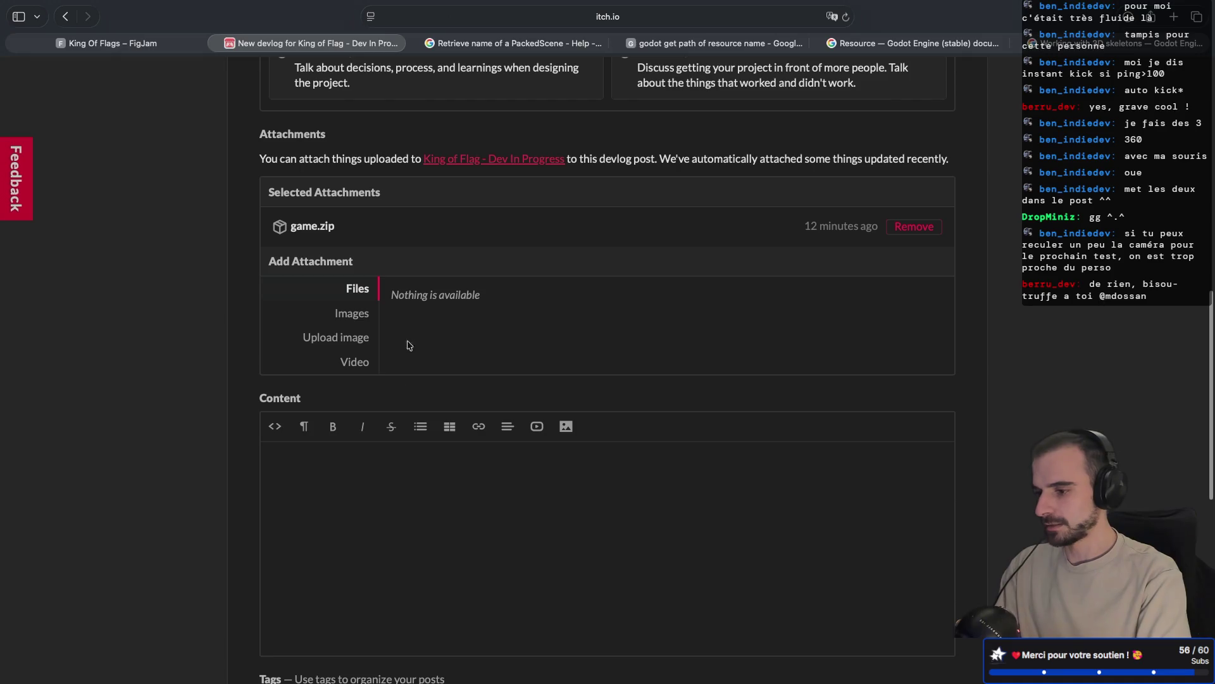
pyautogui.scroll(-2, 415, 357)
pyautogui.click(369, 390)
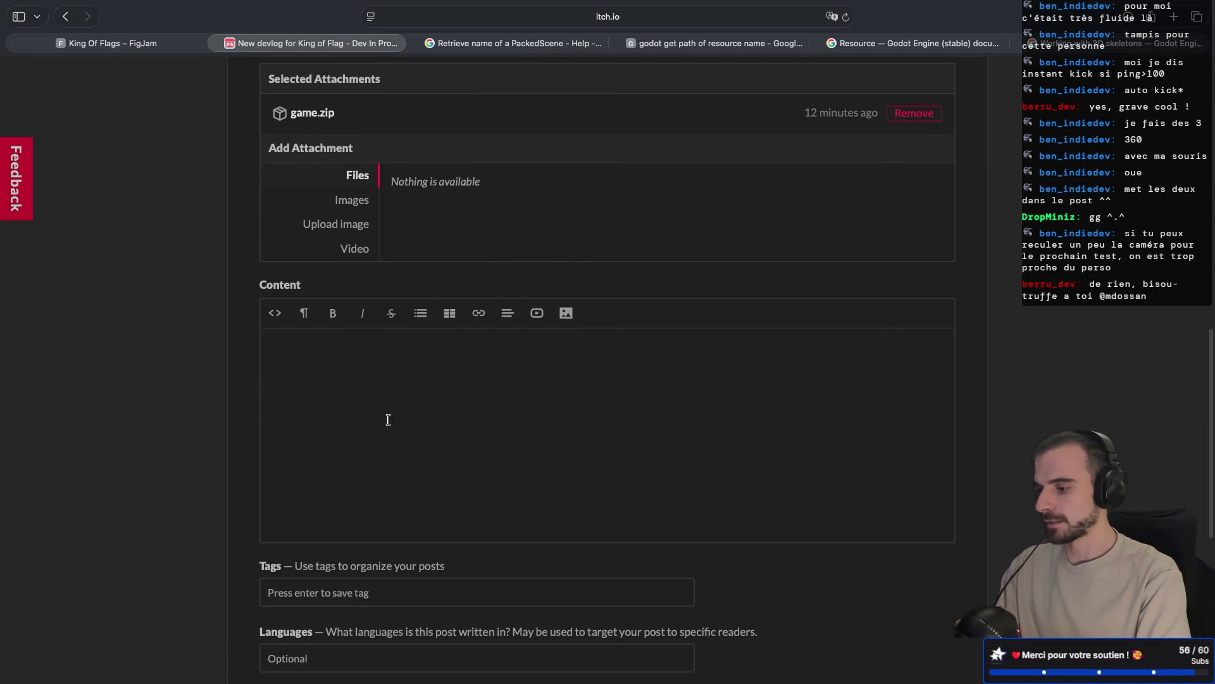
pyautogui.scroll(-1, 380, 398)
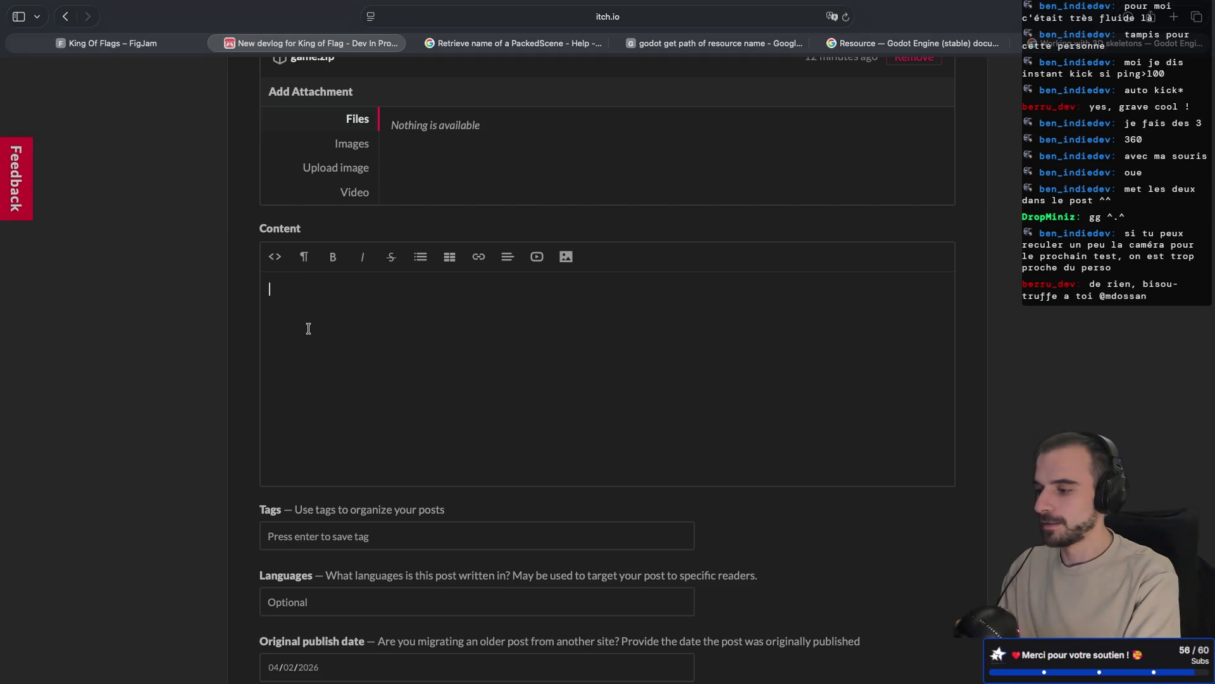
# - Type the greeting 'Hello there, hope you're…' and remove the extra empty line after it
pyautogui.write('T')
pyautogui.press('BackSpace')
pyautogui.press('BackSpace')
pyautogui.write('Hello ')
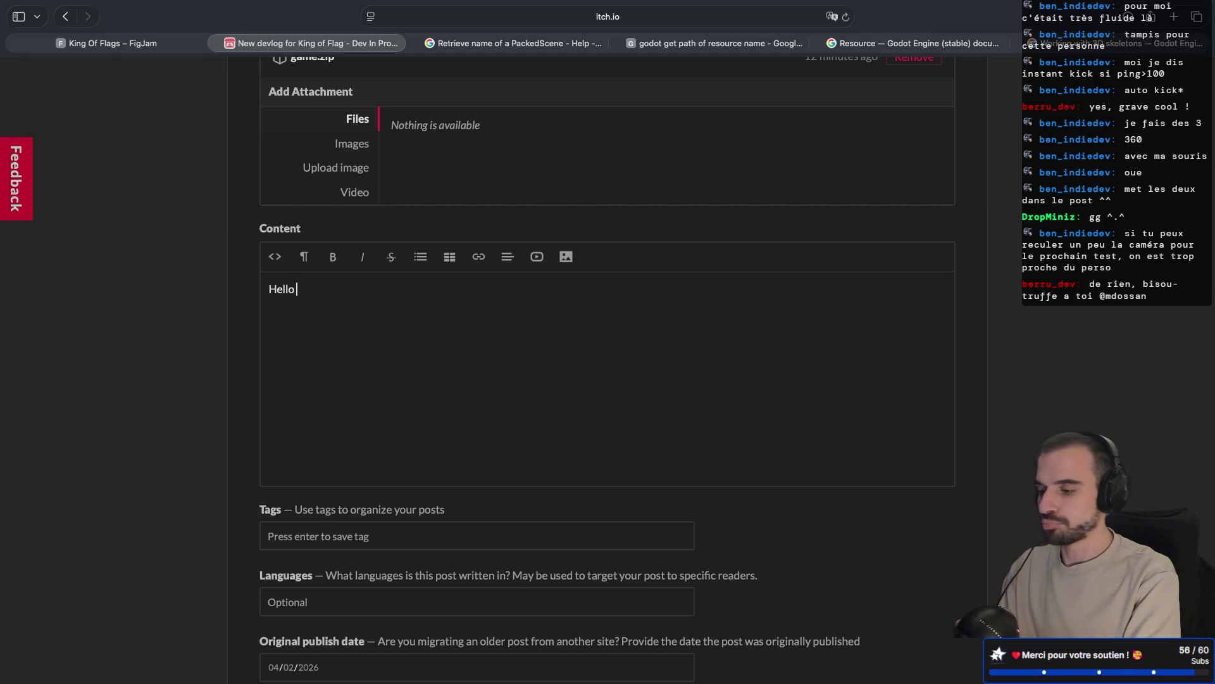
pyautogui.write('there')
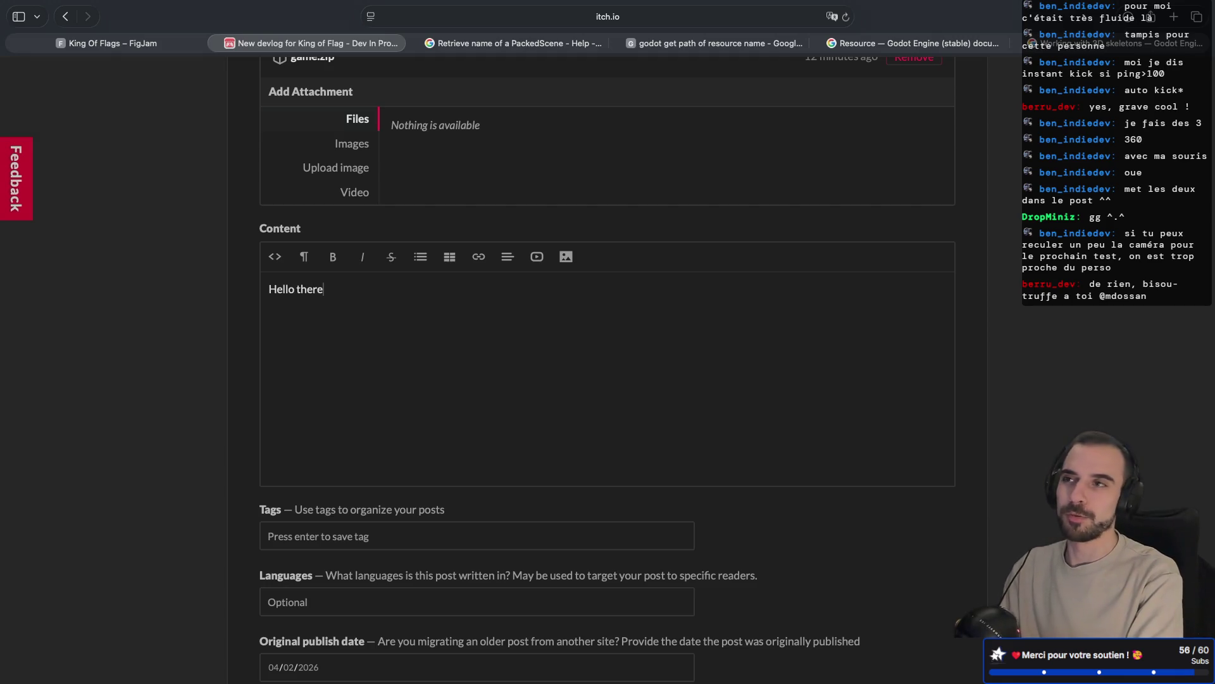
pyautogui.write(', hope ')
pyautogui.write("you're ")
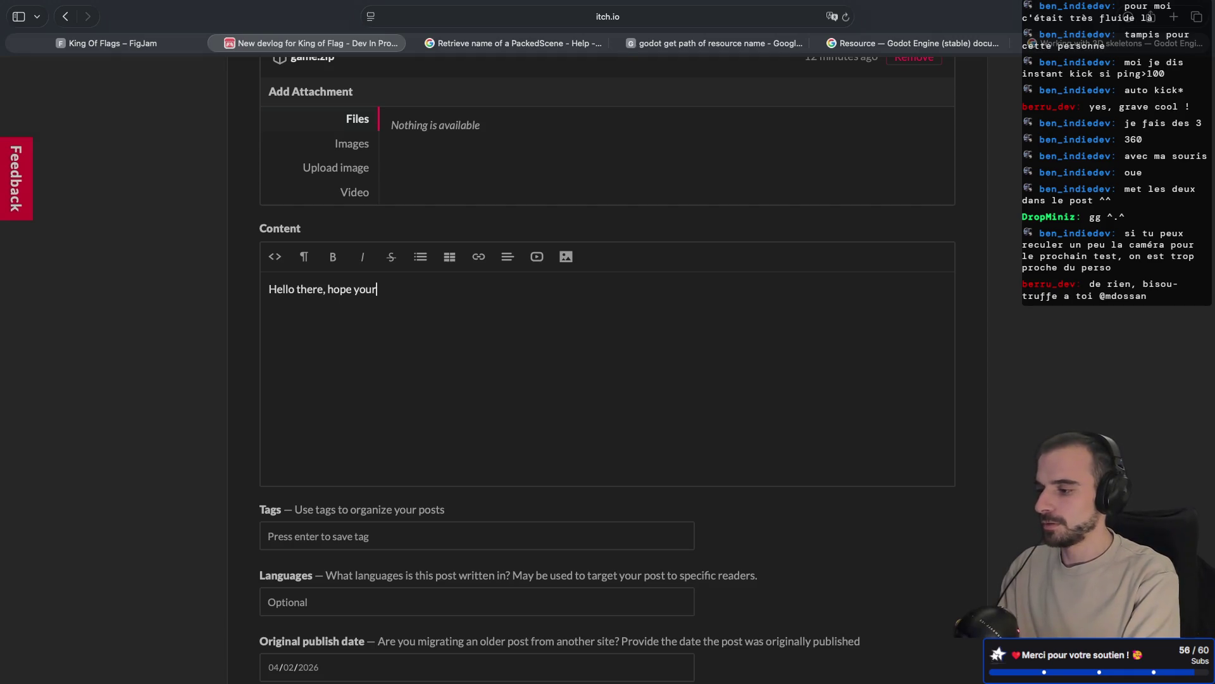
pyautogui.write('great !')
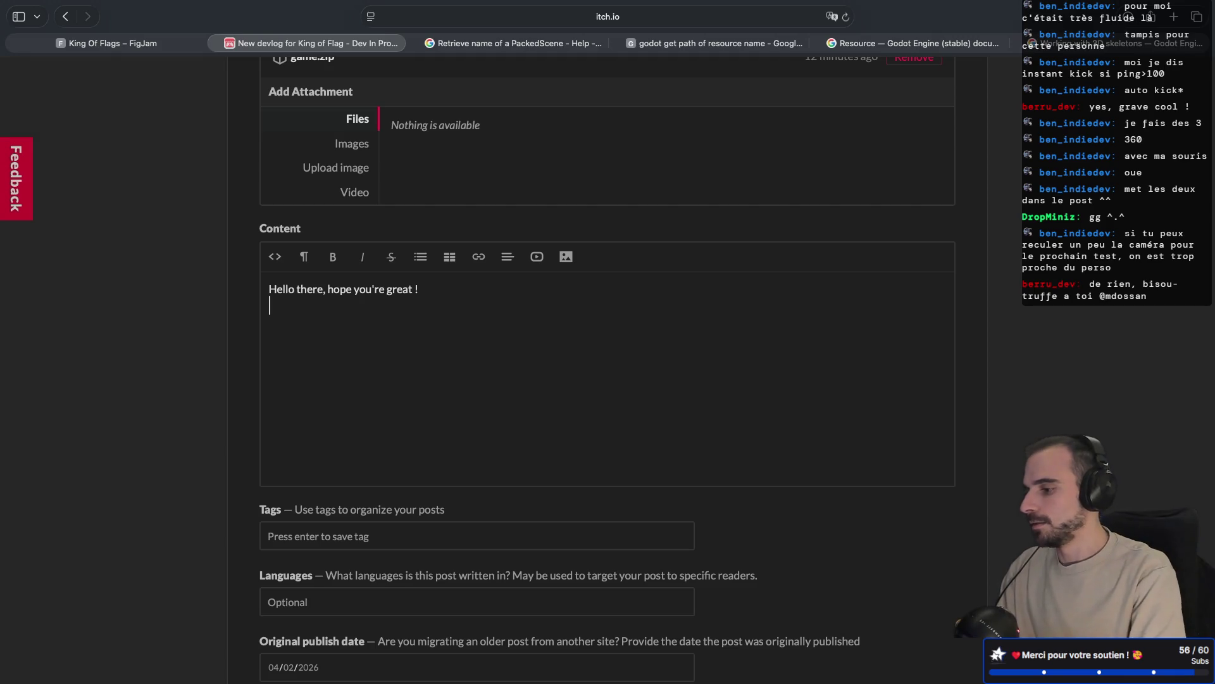
pyautogui.press('Return')
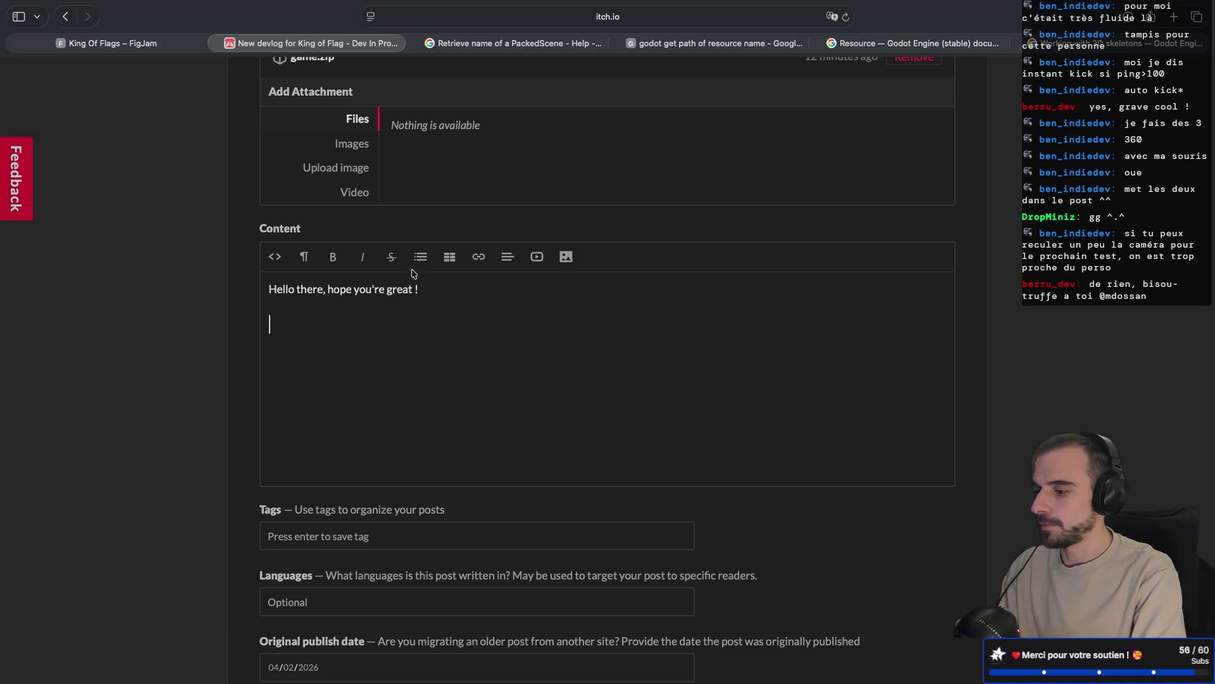
pyautogui.doubleClick(405, 289)
pyautogui.write('fin')
pyautogui.click(367, 320)
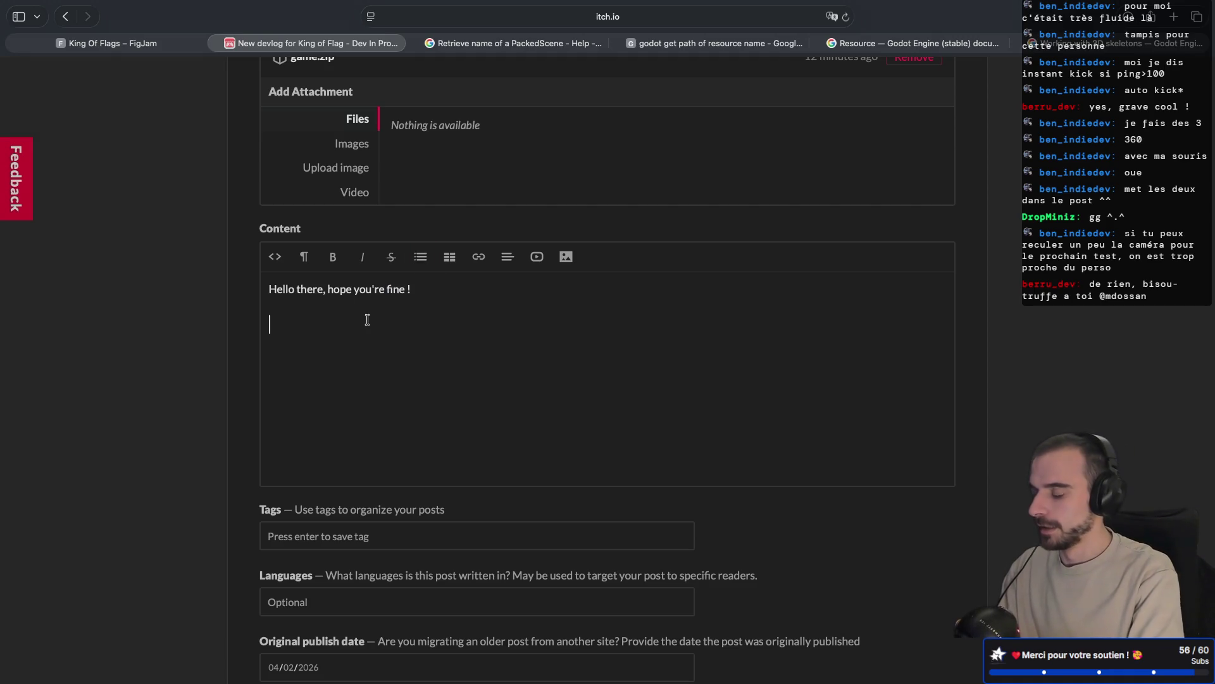
pyautogui.press('BackSpace')
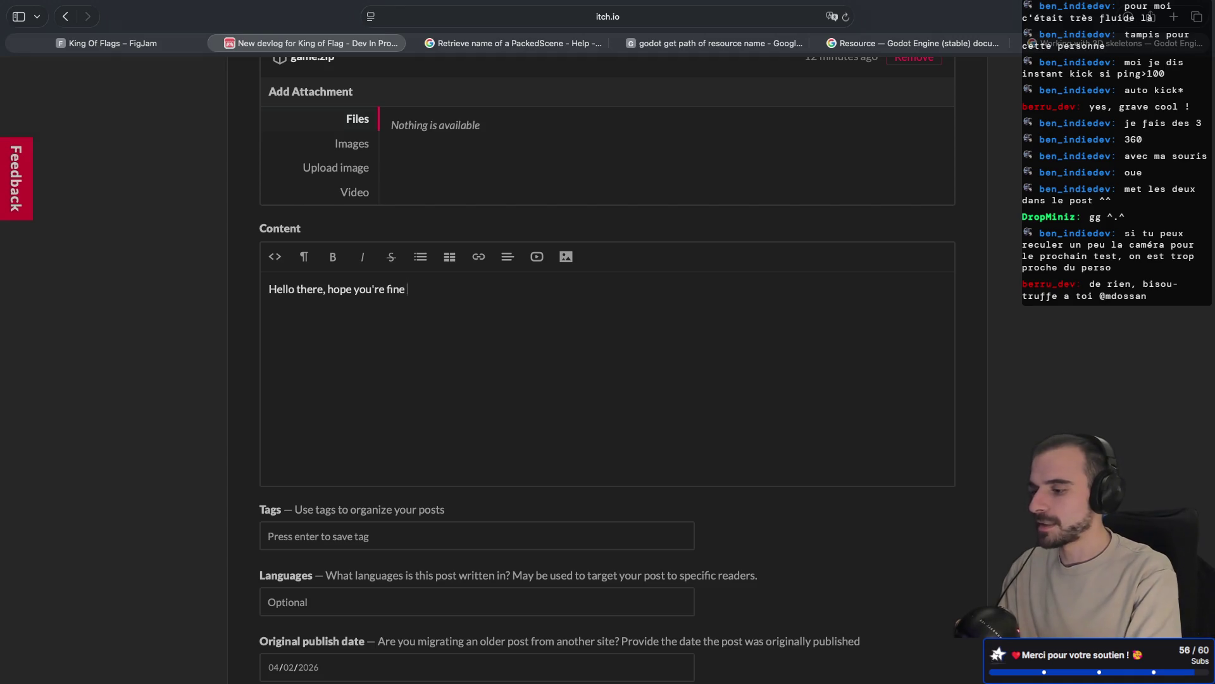
# - In HTML source, add the goals paragraph about picking and dropping items and adding flags
pyautogui.click(275, 257)
pyautogui.press('BackSpace')
pyautogui.press('BackSpace')
pyautogui.press('BackSpace')
pyautogui.press('BackSpace')
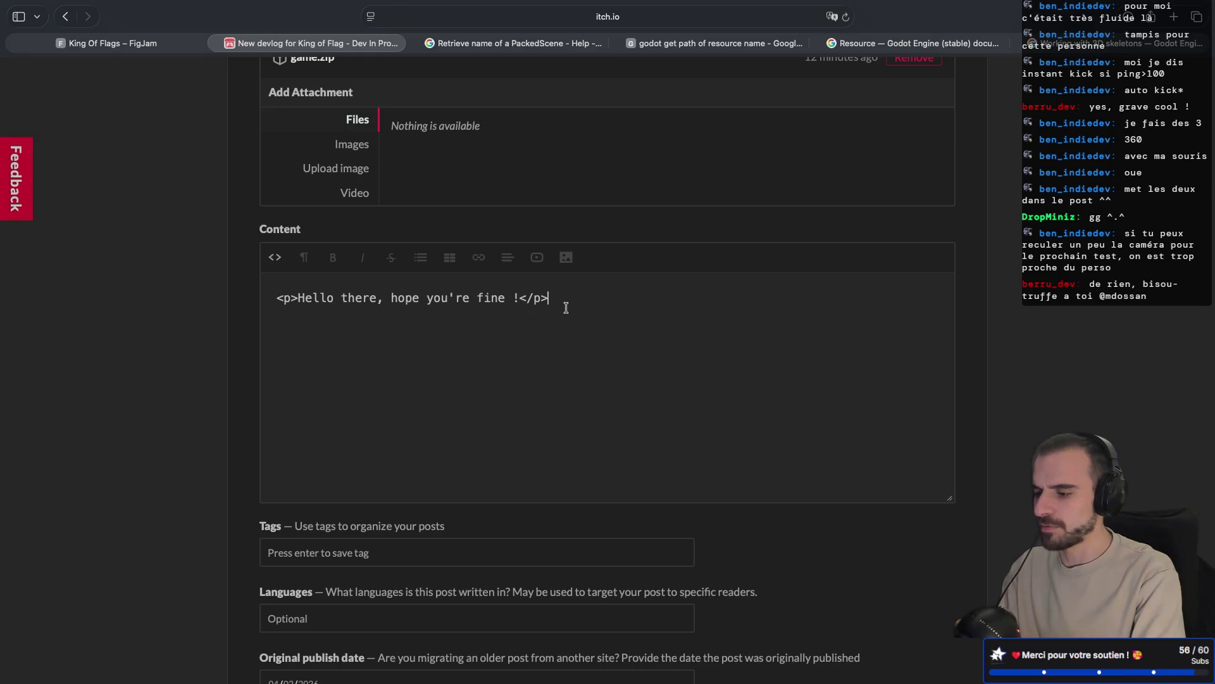
pyautogui.press('Return')
pyautogui.write('<p')
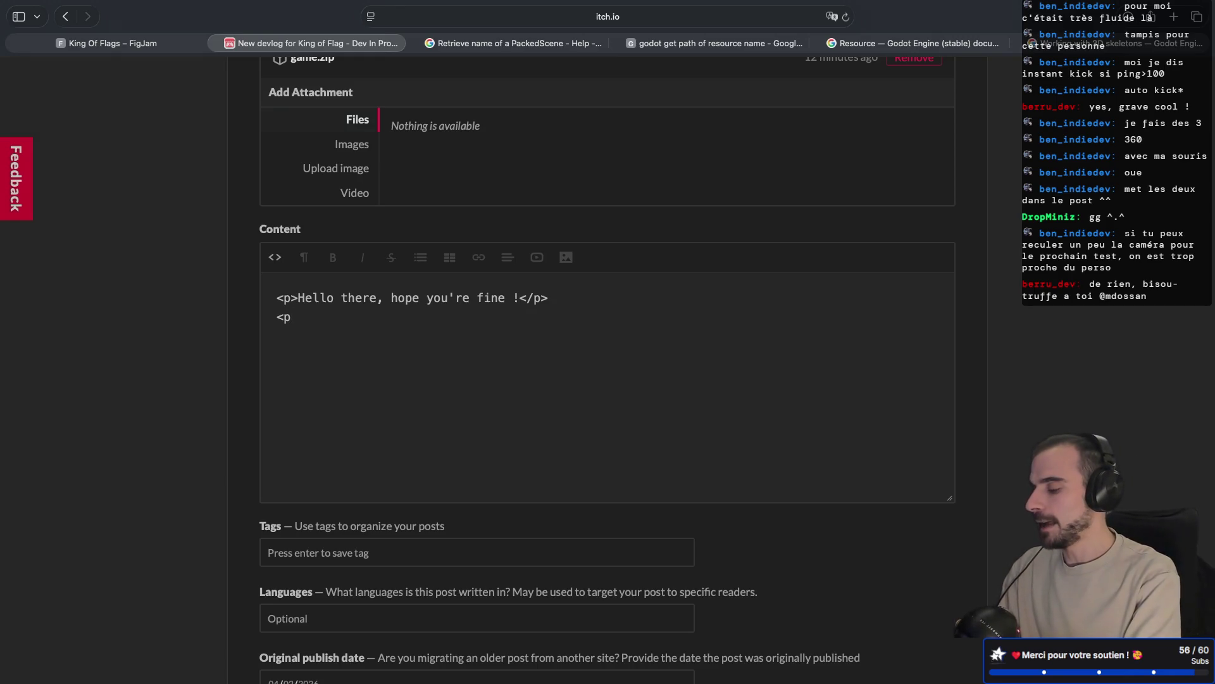
pyautogui.write(">Today's")
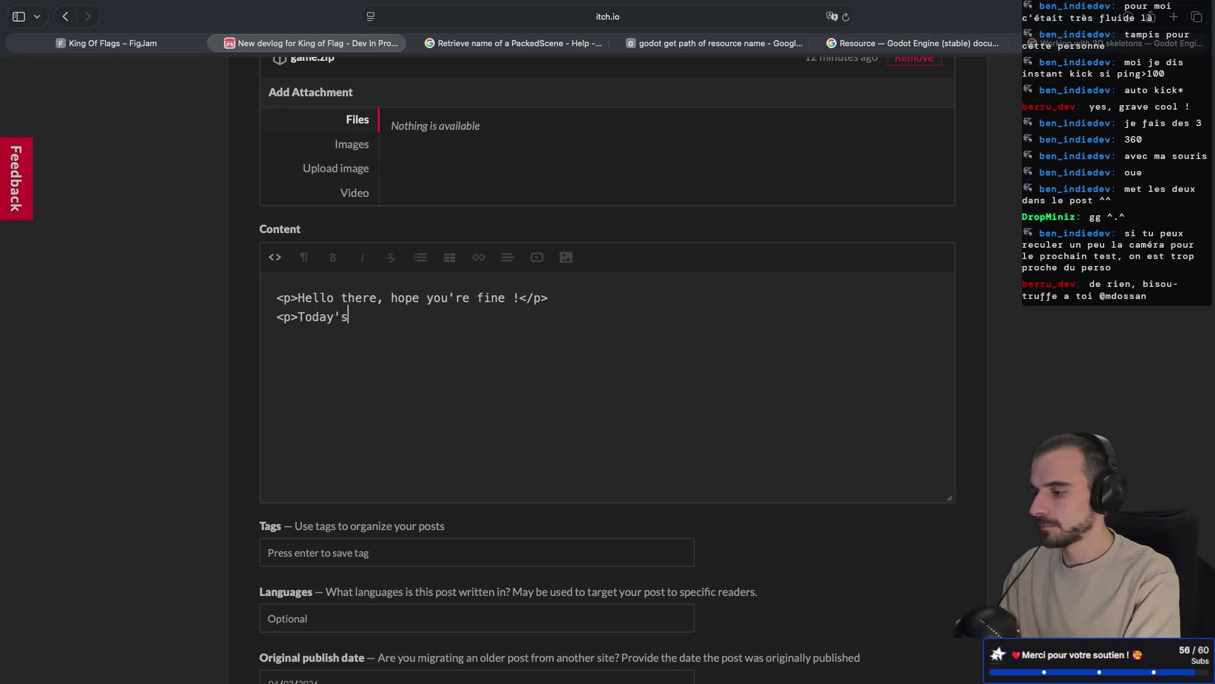
pyautogui.write(' goal')
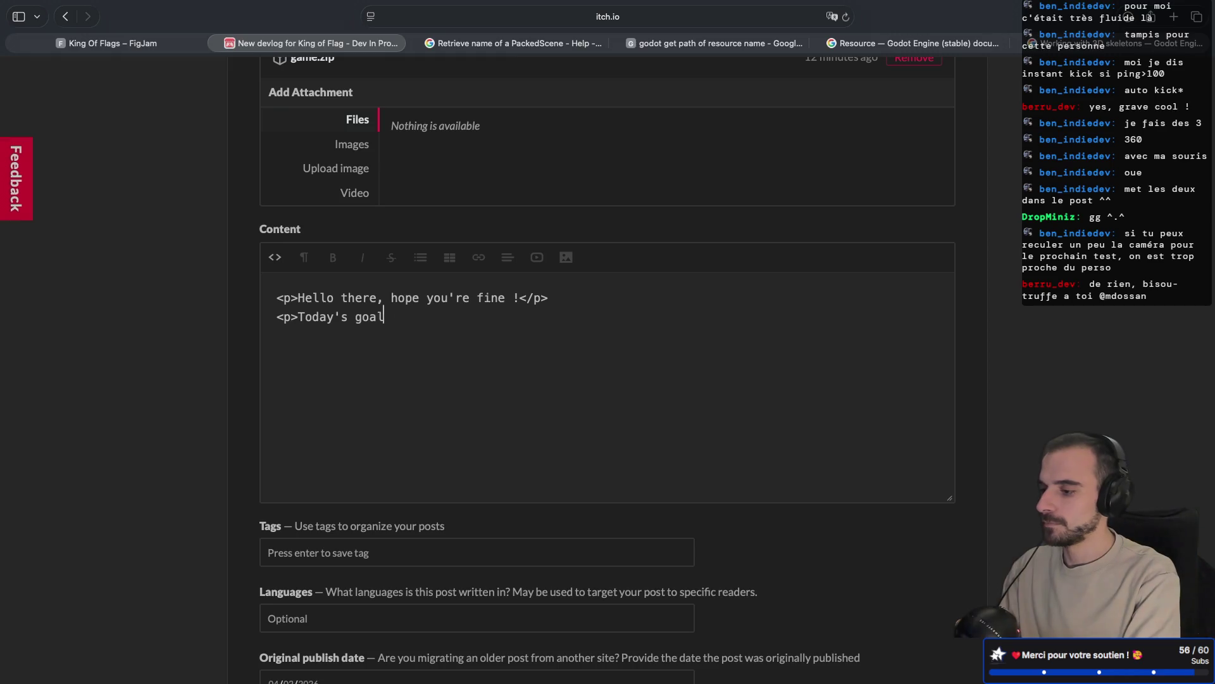
pyautogui.write('s wa')
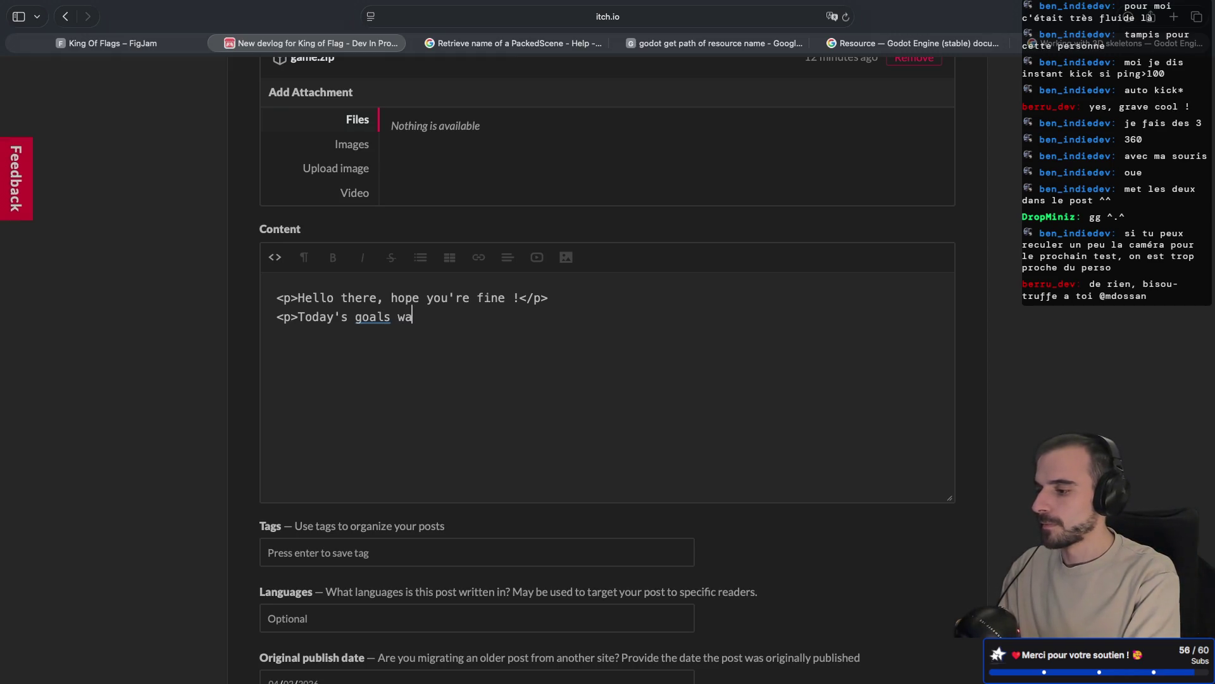
pyautogui.write('s to implement ')
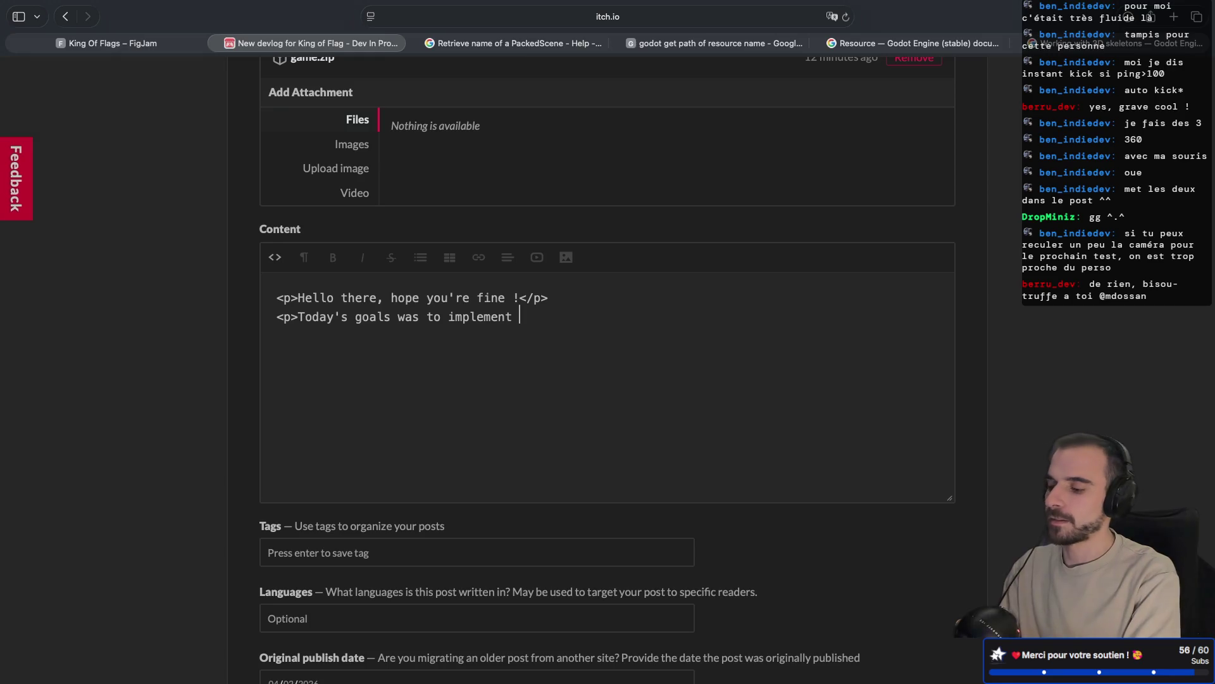
pyautogui.write('logic')
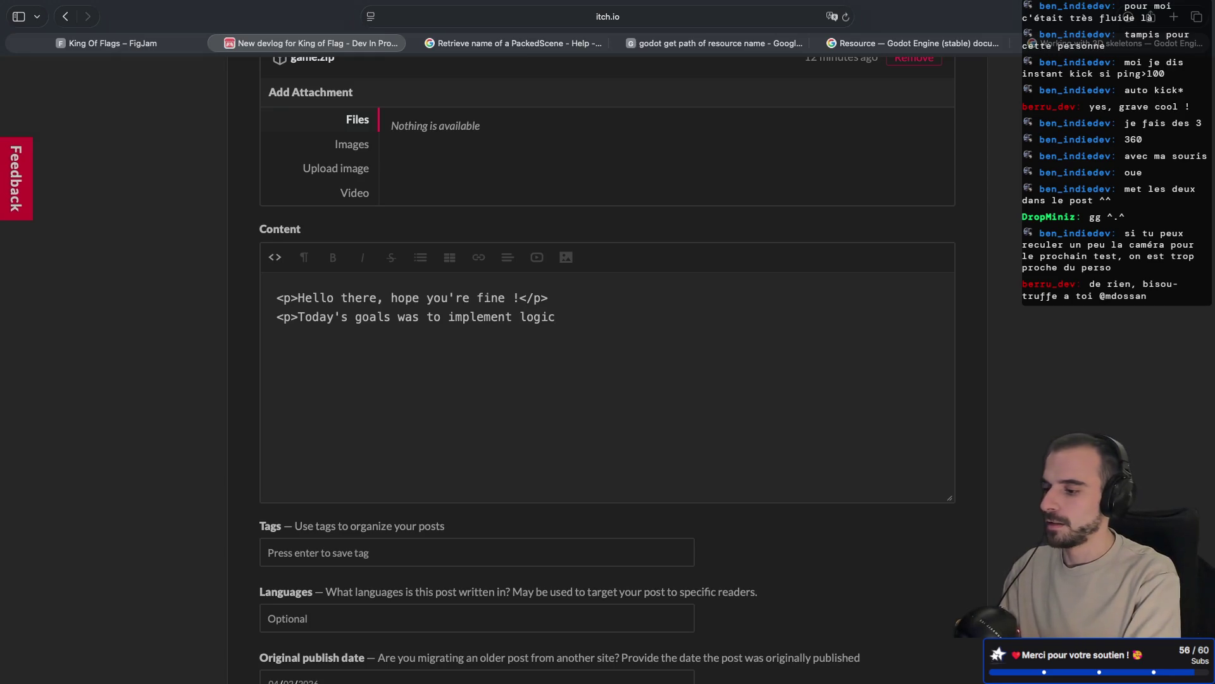
pyautogui.write(' about')
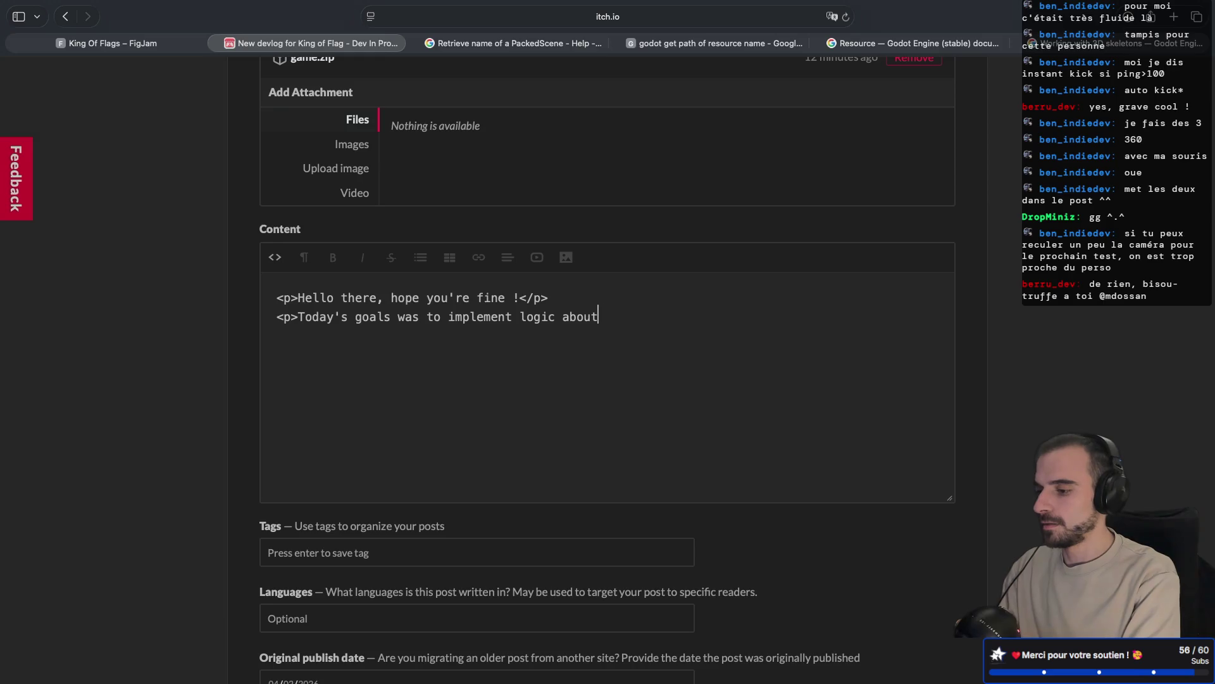
pyautogui.write(' pirck')
pyautogui.press('BackSpace')
pyautogui.press('BackSpace')
pyautogui.press('BackSpace')
pyautogui.write('cking and dropping it')
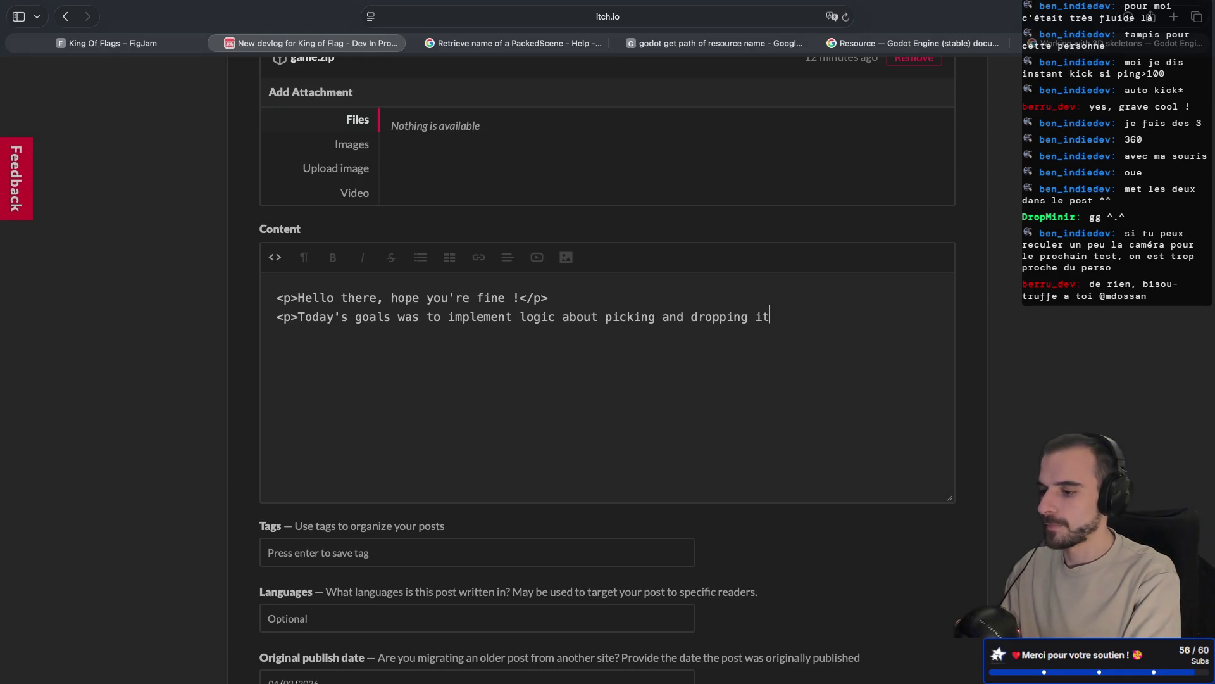
pyautogui.write('ems, an d')
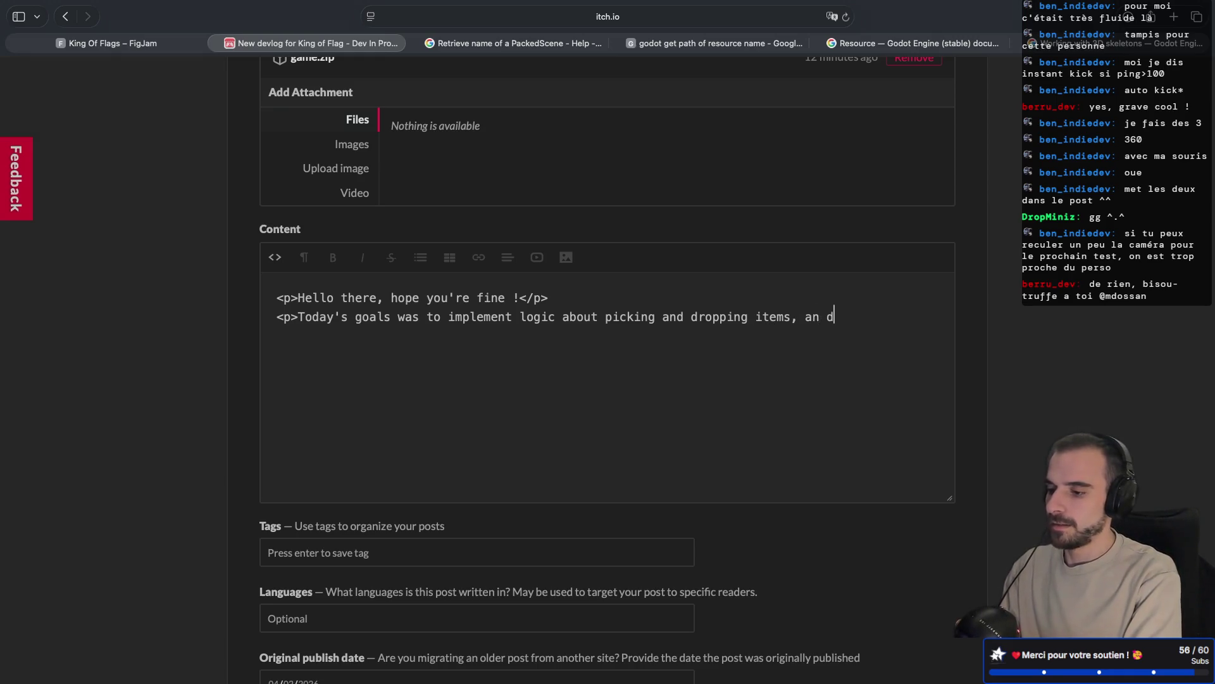
pyautogui.press('BackSpace')
pyautogui.write('d ad')
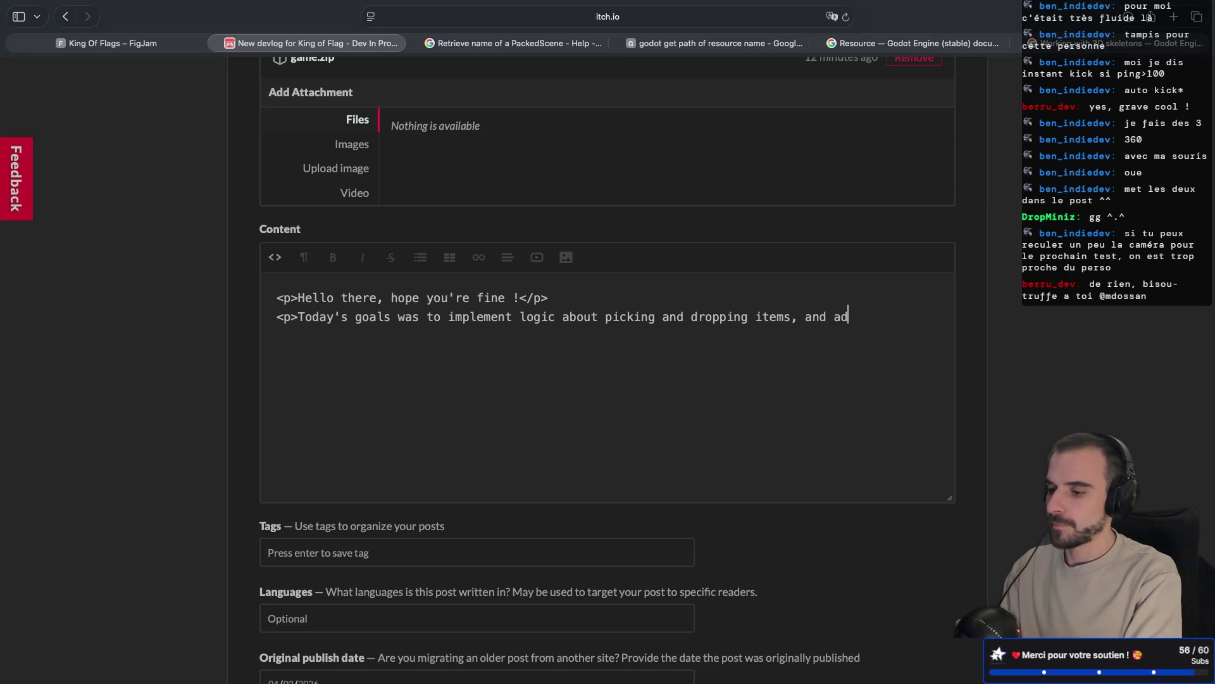
pyautogui.write('ding')
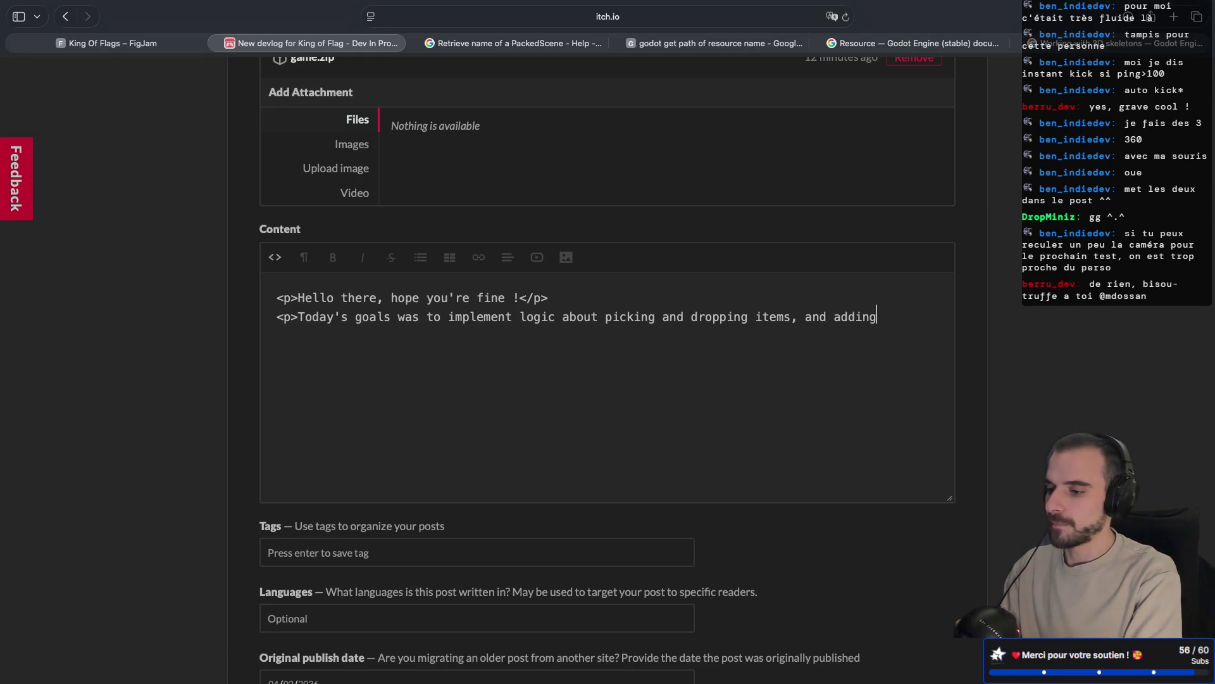
pyautogui.write(' some flag')
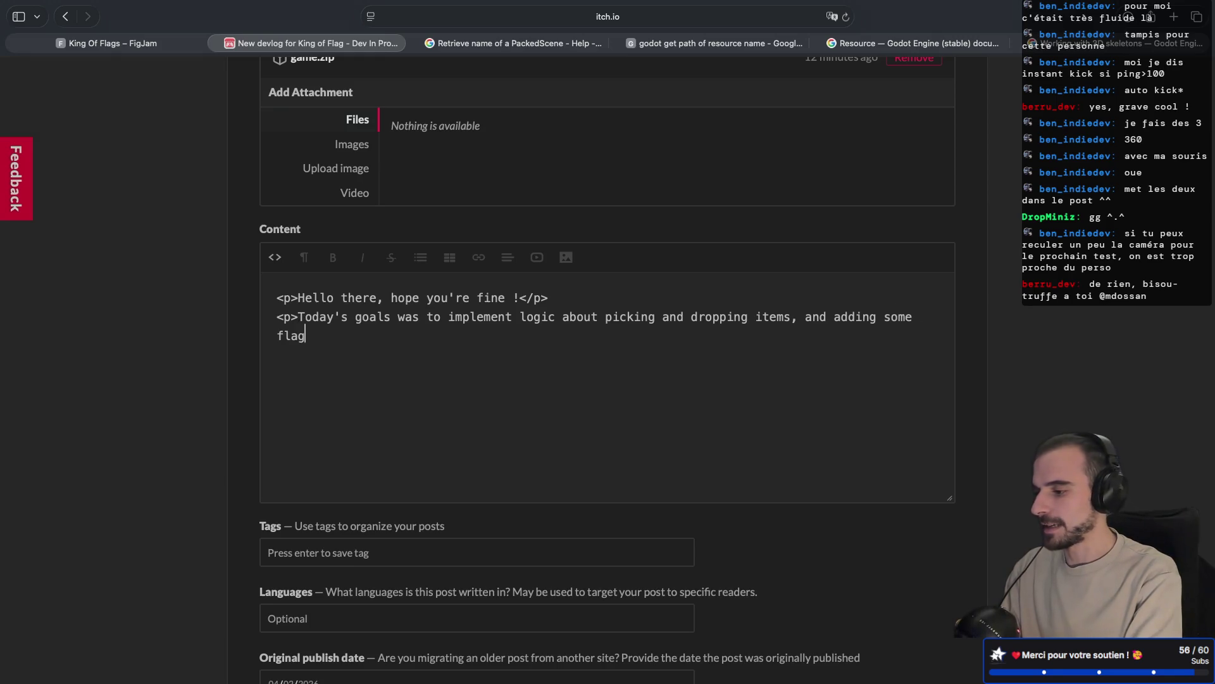
pyautogui.write('s</p> ')
pyautogui.write('<p>W')
pyautogui.write('e al')
pyautogui.write('so st')
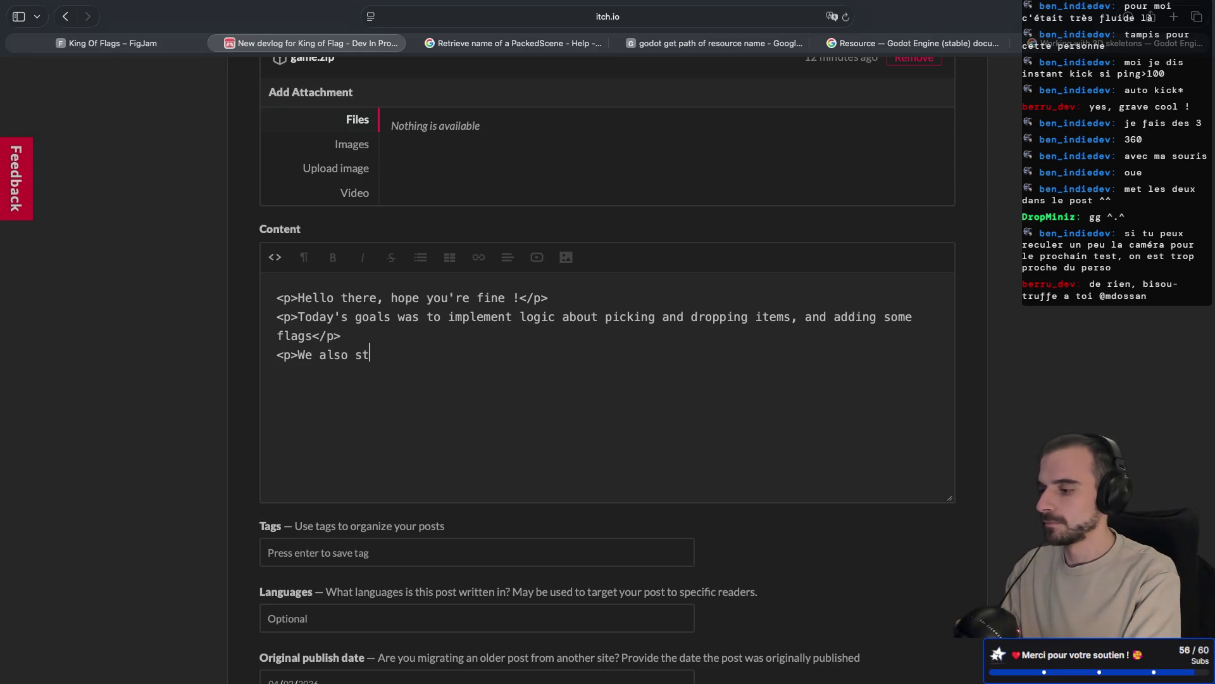
pyautogui.write('arted to refi')
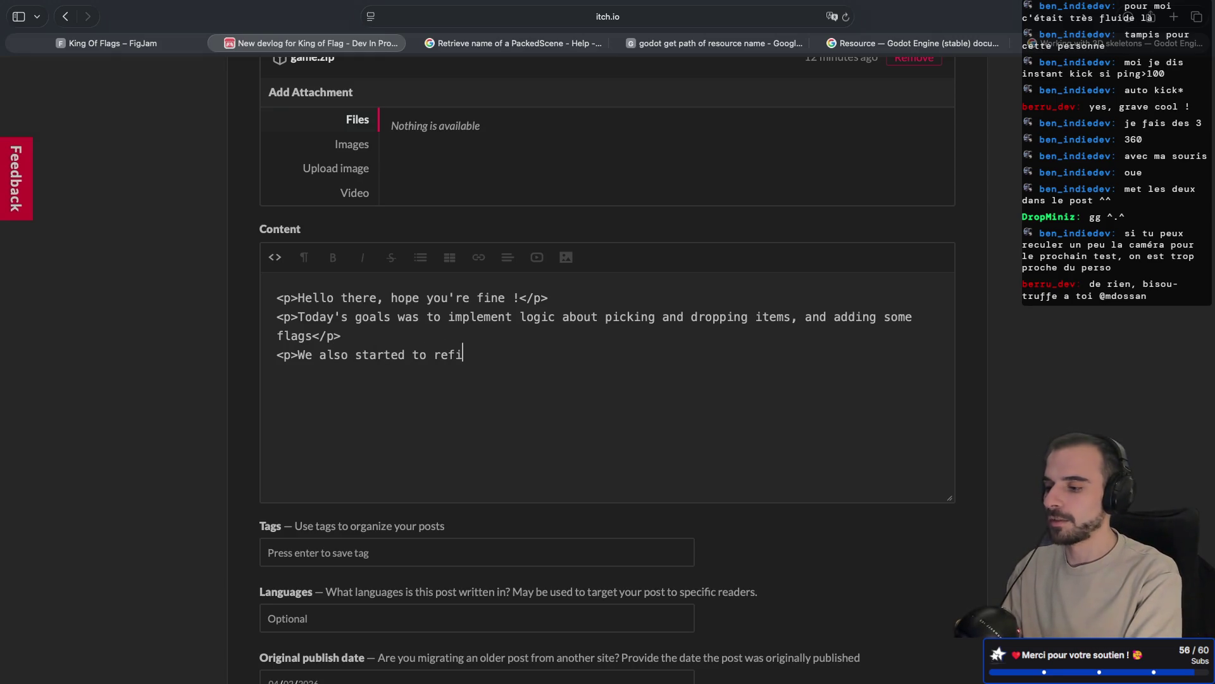
pyautogui.write('ne the player mes')
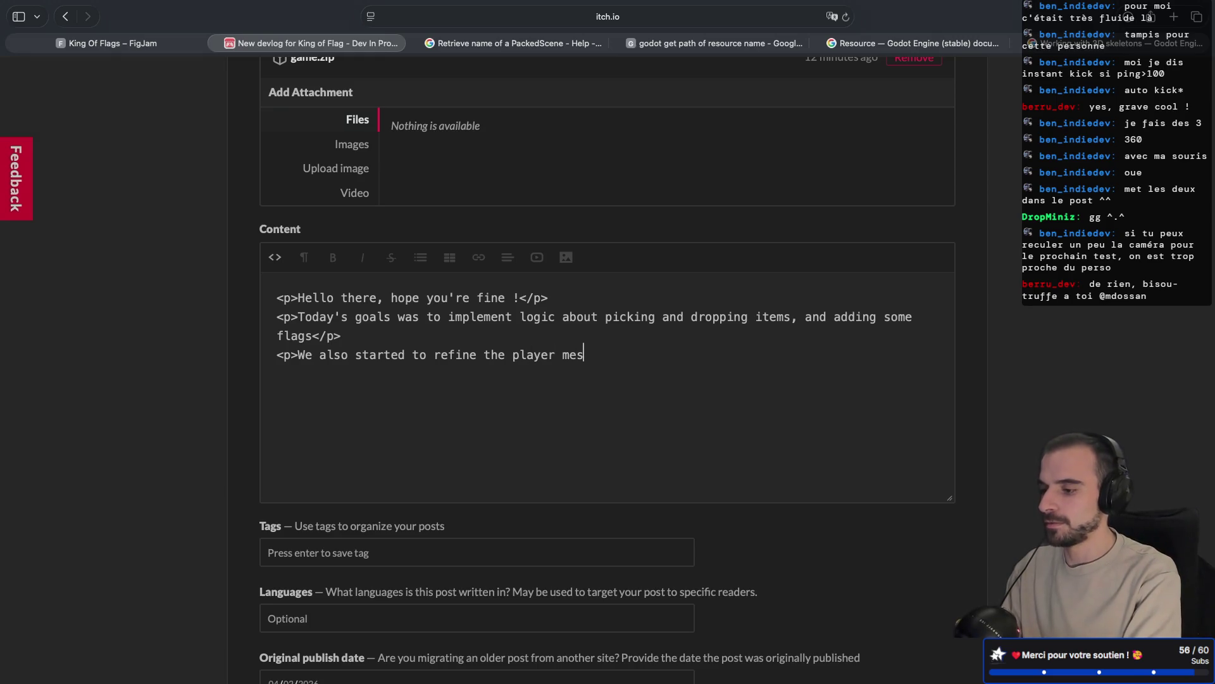
pyautogui.write('h, and playe')
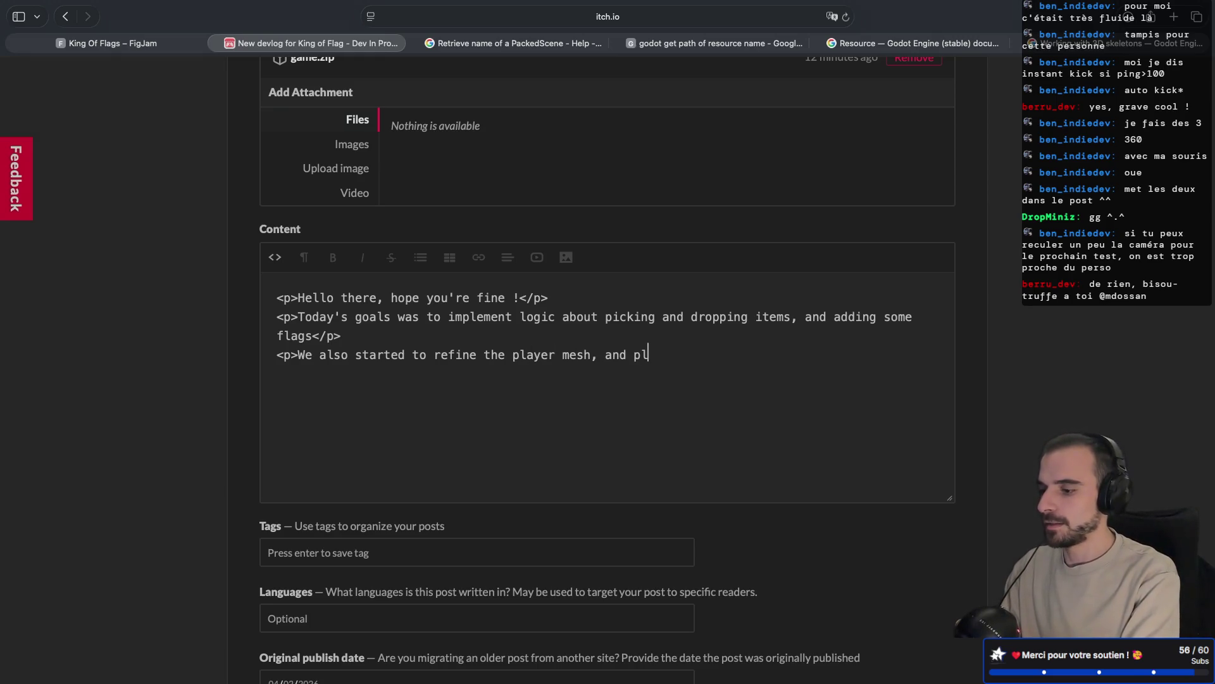
# - Add the player mesh and ragdoll paragraph and the fun-testing note, closing the last tag
pyautogui.press('BackSpace')
pyautogui.press('BackSpace')
pyautogui.write('yed')
pyautogui.write('bin')
pyautogui.write(' with ')
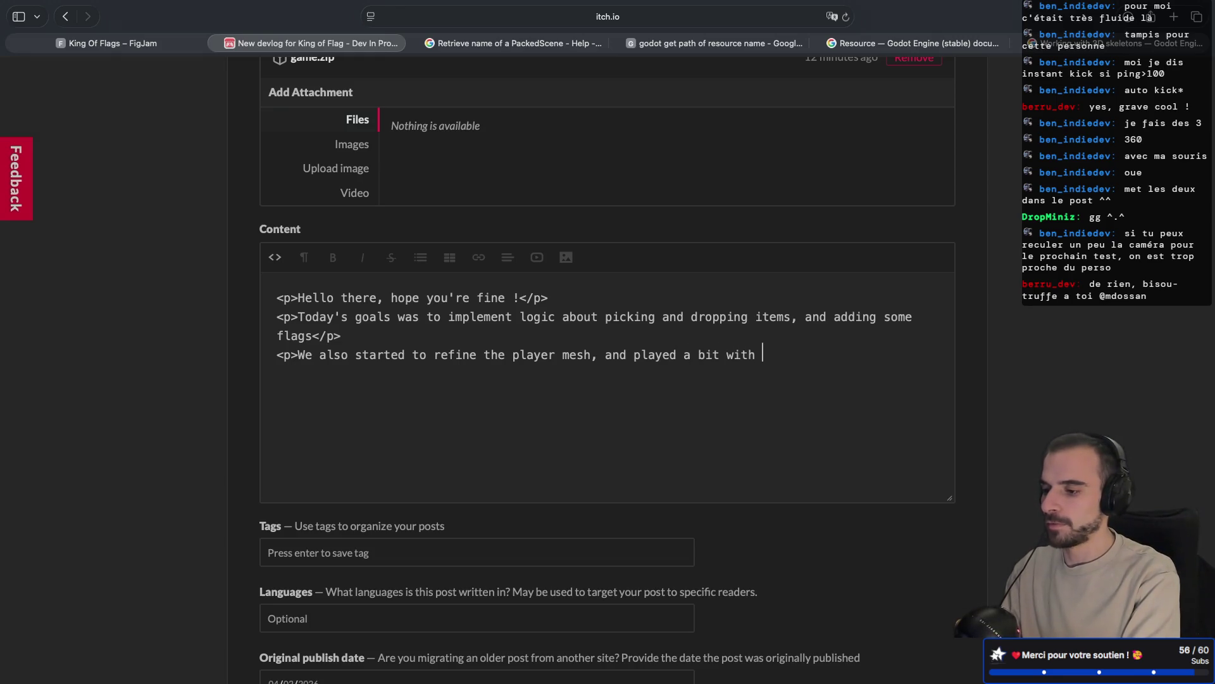
pyautogui.write('ragdoll (t')
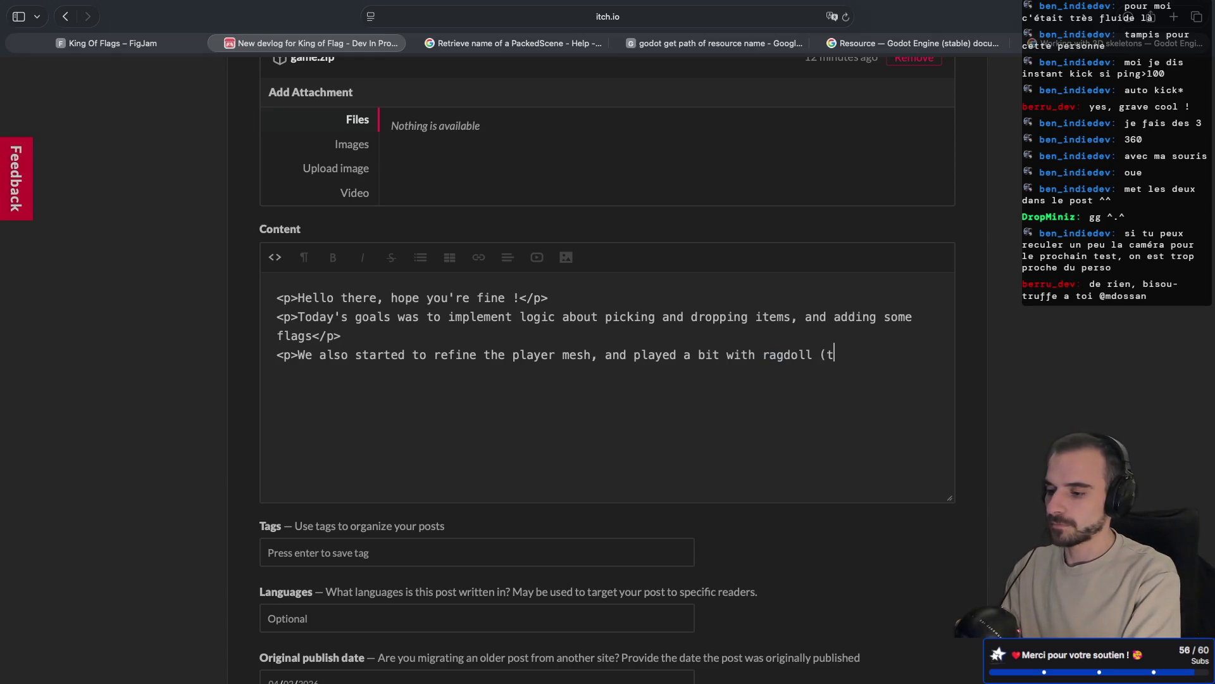
pyautogui.press('BackSpace')
pyautogui.write('but still not implemented)</p')
pyautogui.write('<p>Testing was again super fun as you can see above</p')
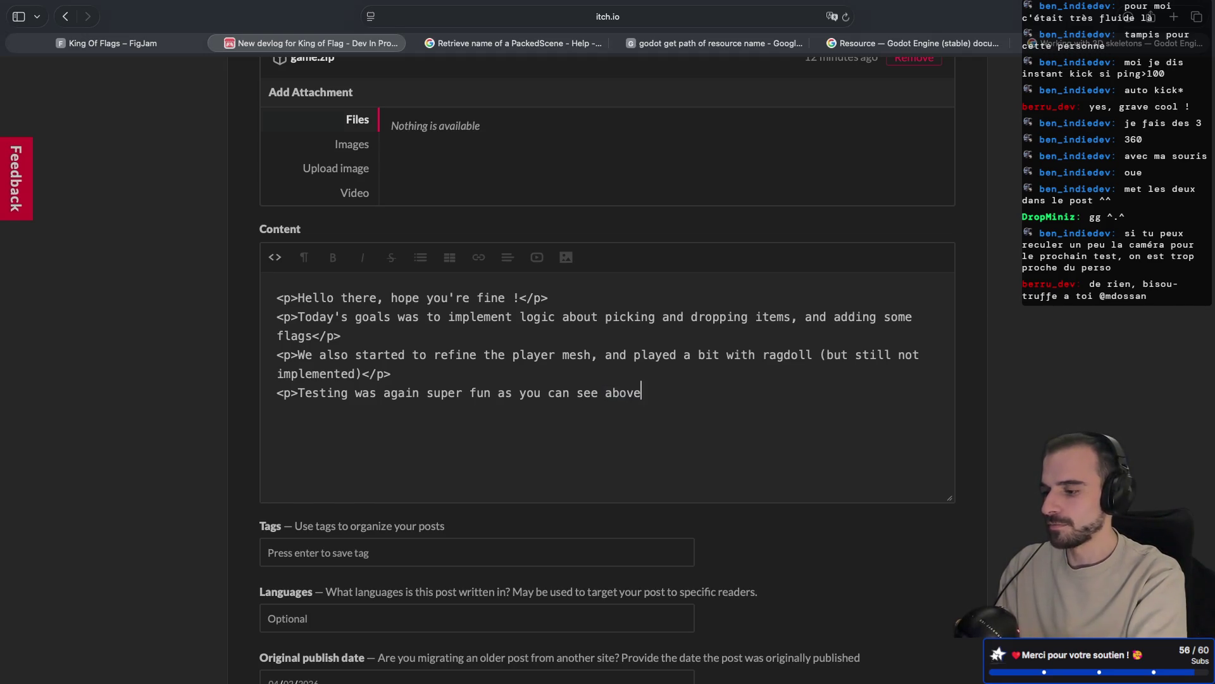
pyautogui.write('>')
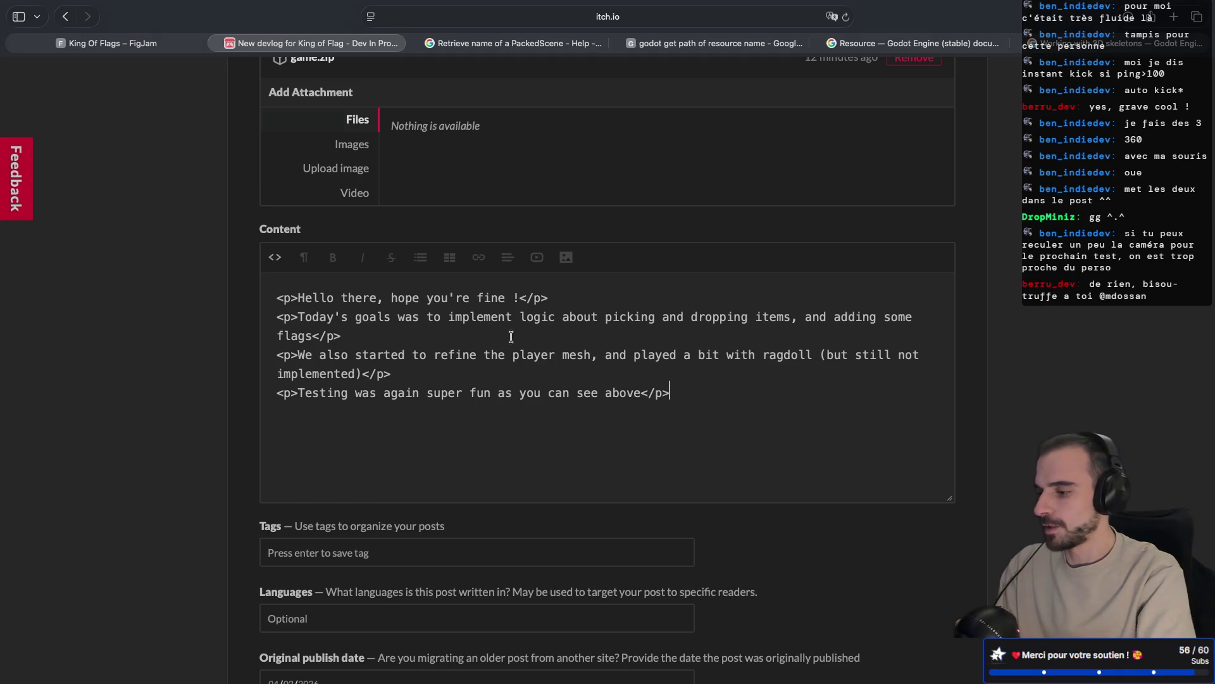
pyautogui.click(278, 260)
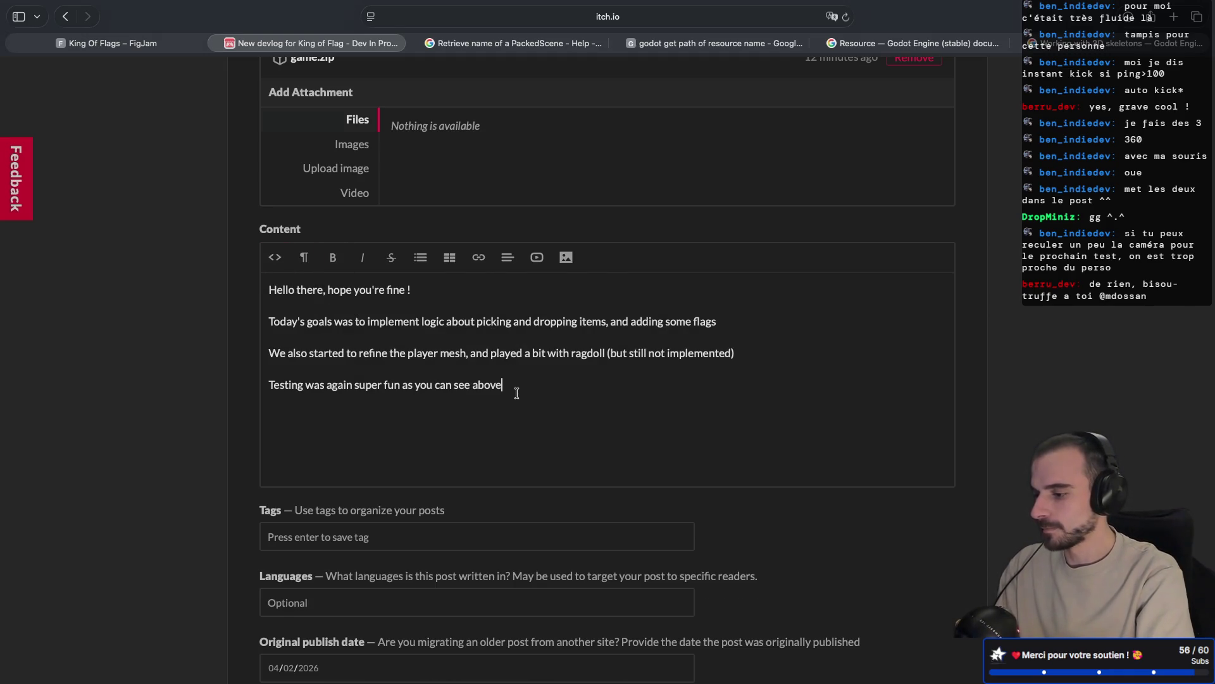
pyautogui.click(566, 257)
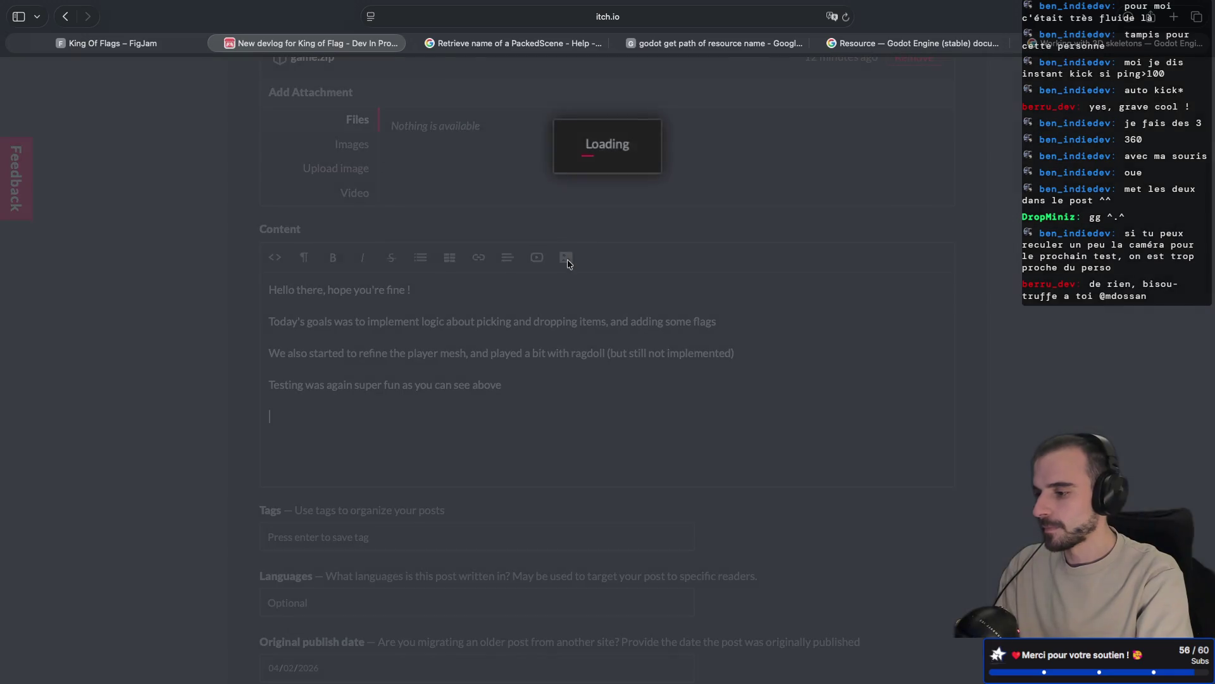
pyautogui.click(544, 232)
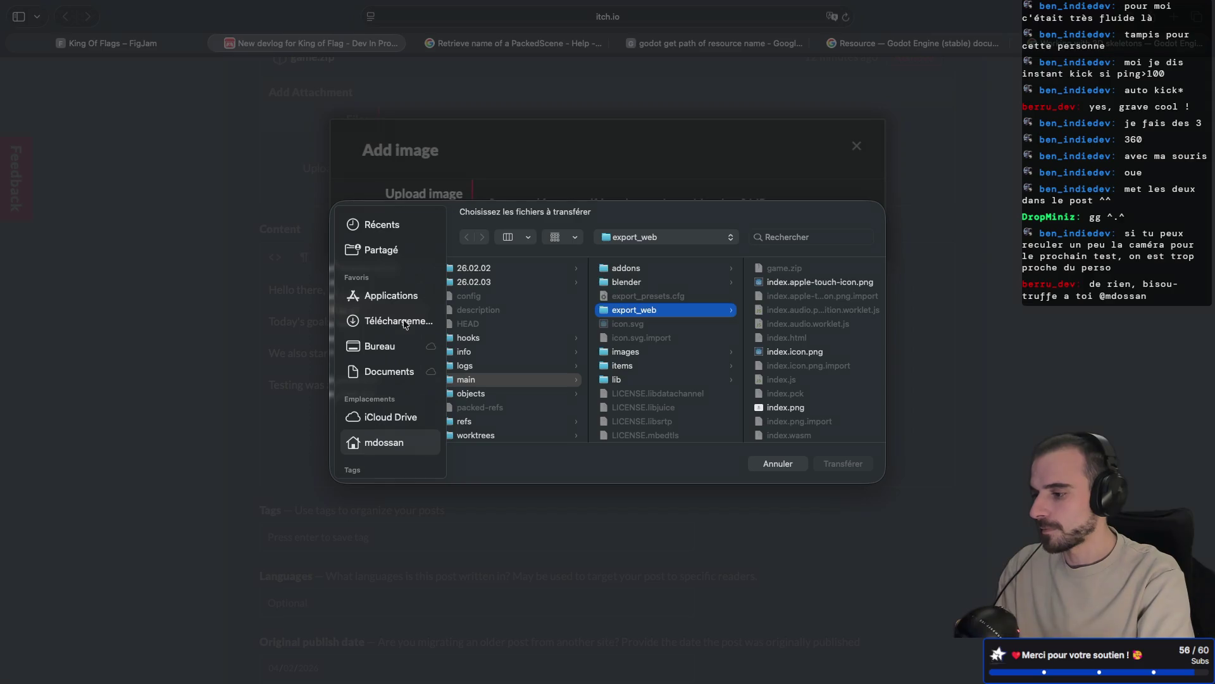
pyautogui.click(378, 346)
pyautogui.click(552, 297)
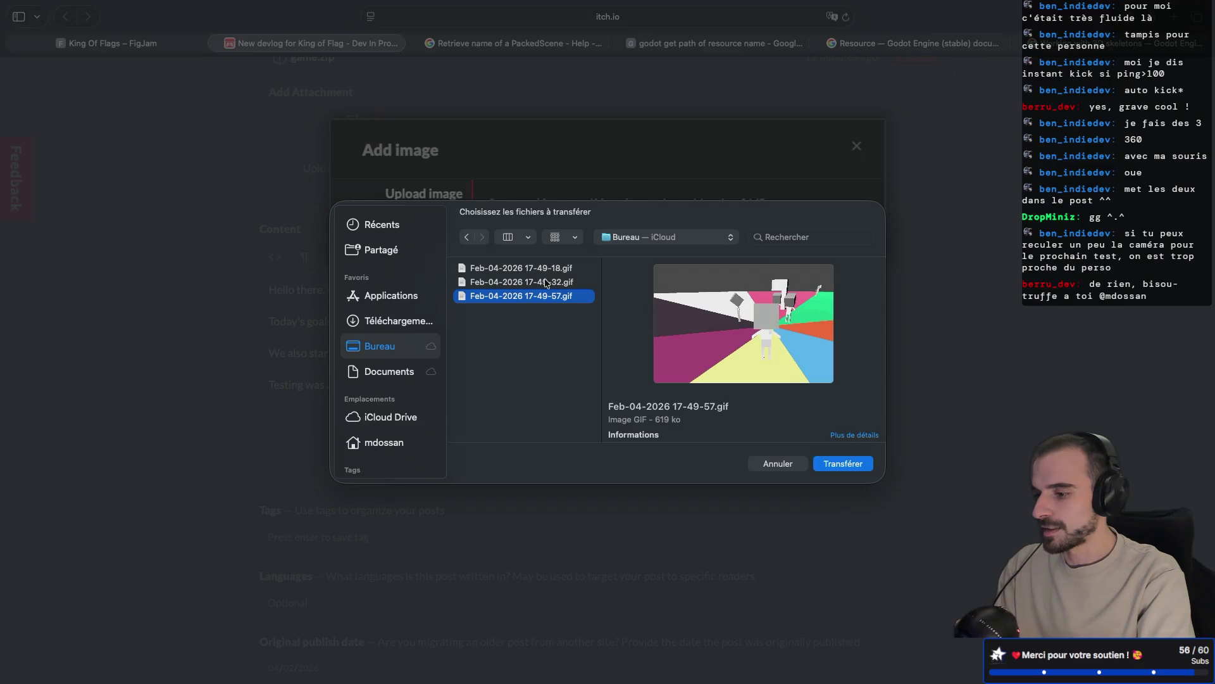
pyautogui.click(543, 271)
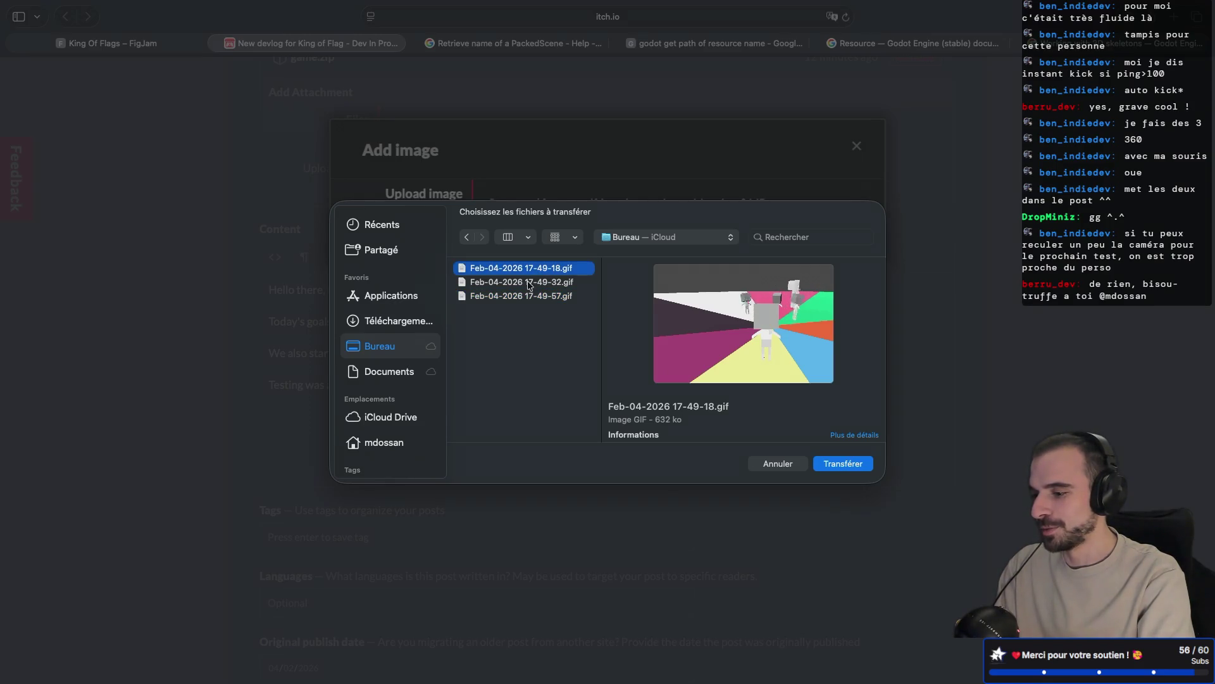
pyautogui.click(529, 283)
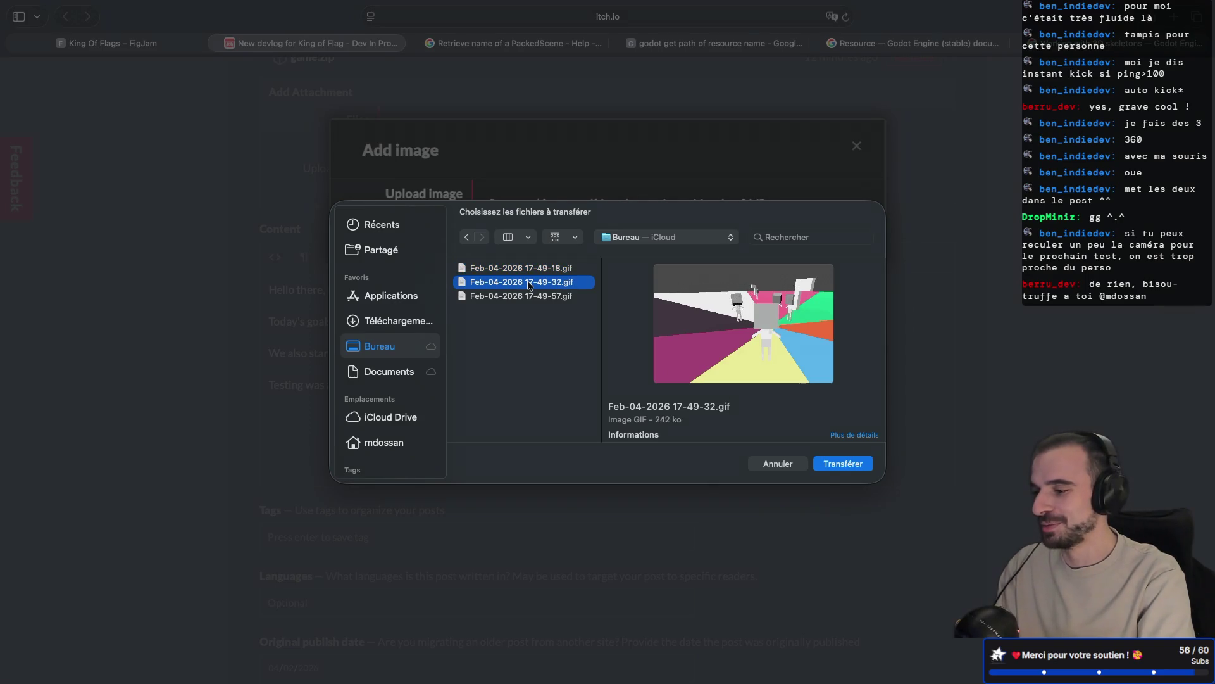
pyautogui.click(587, 301)
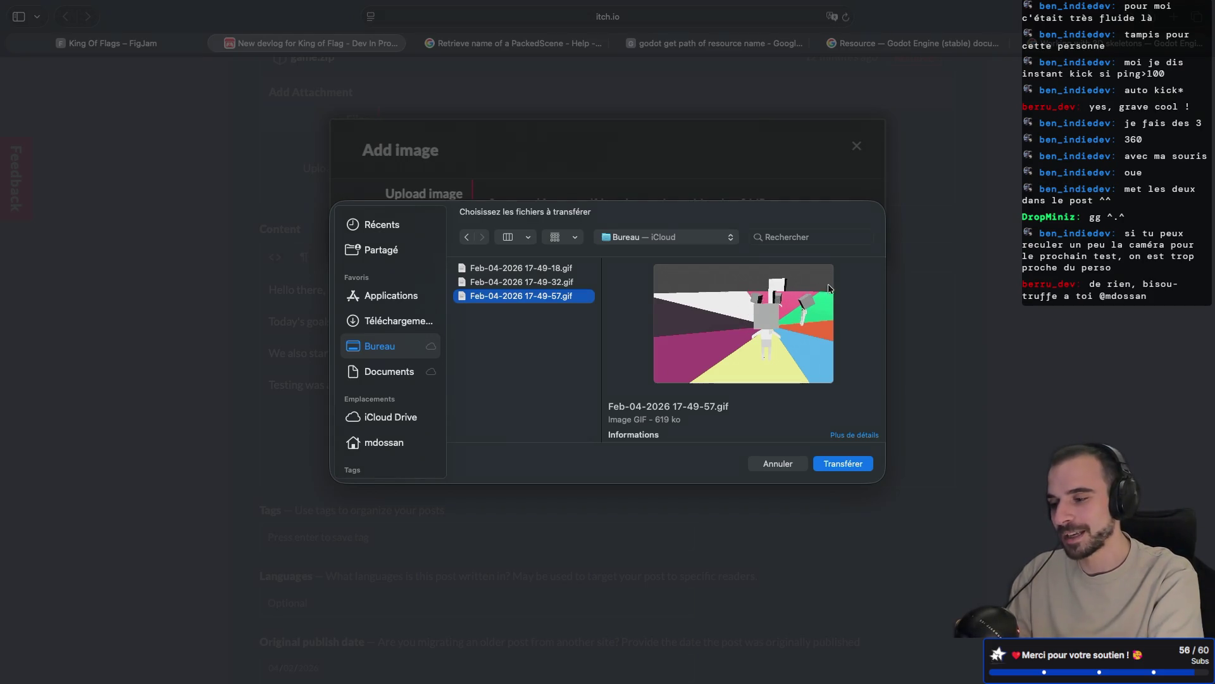
pyautogui.click(849, 464)
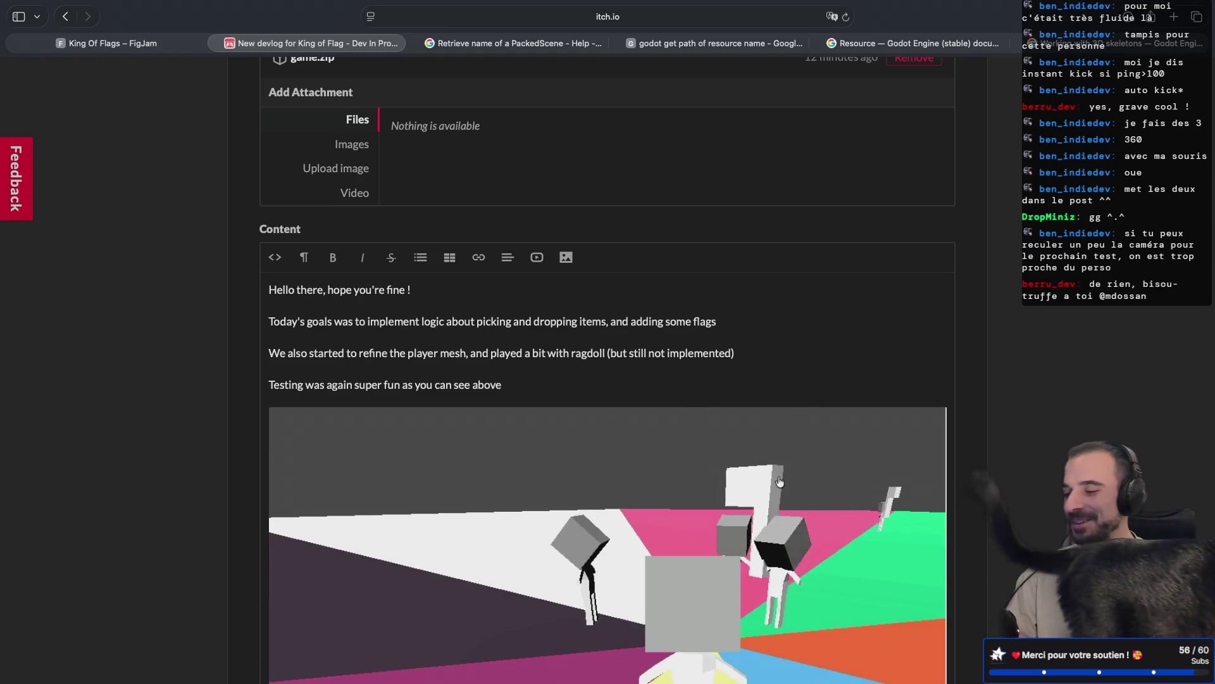
pyautogui.scroll(-2, 878, 531)
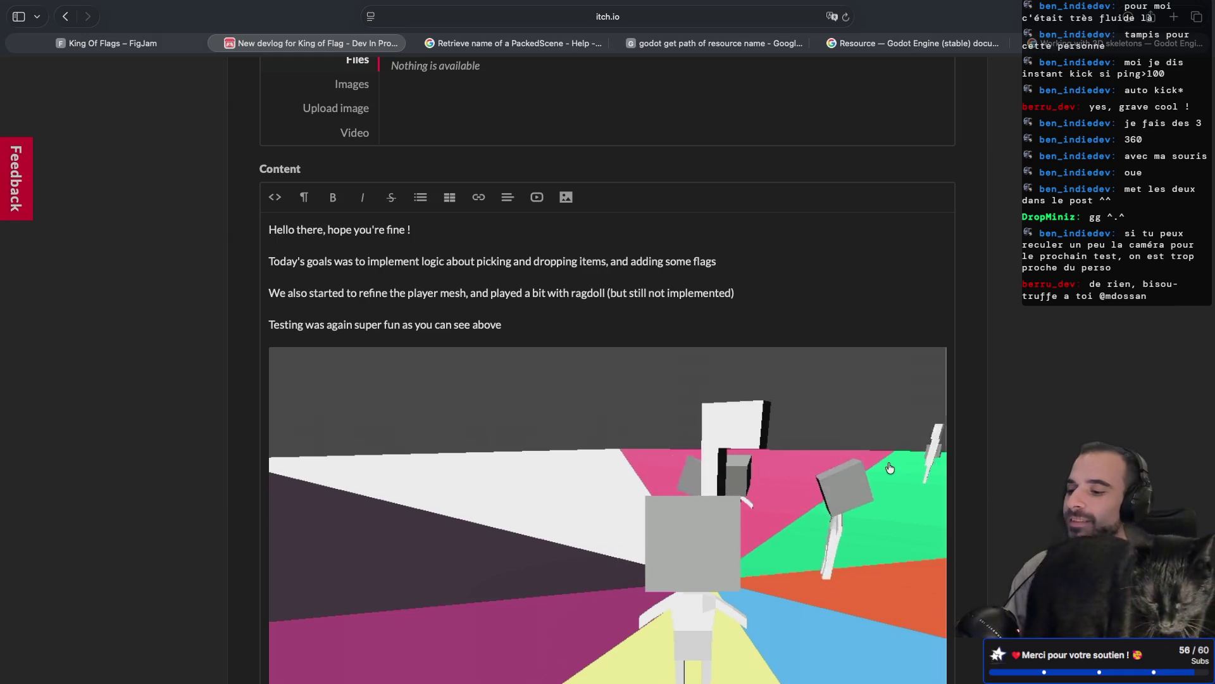
# - Remove the game.zip attachment from the devlog post
pyautogui.scroll(-2, 754, 433)
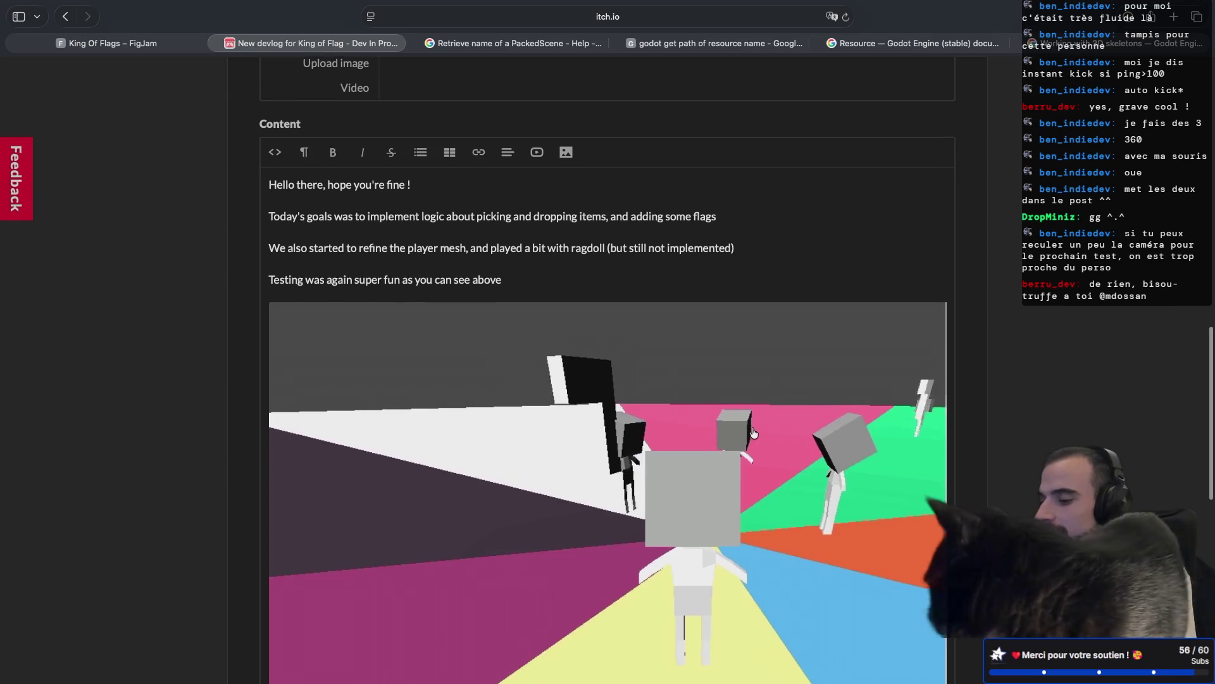
pyautogui.scroll(-2, 754, 433)
pyautogui.scroll(-5, 749, 408)
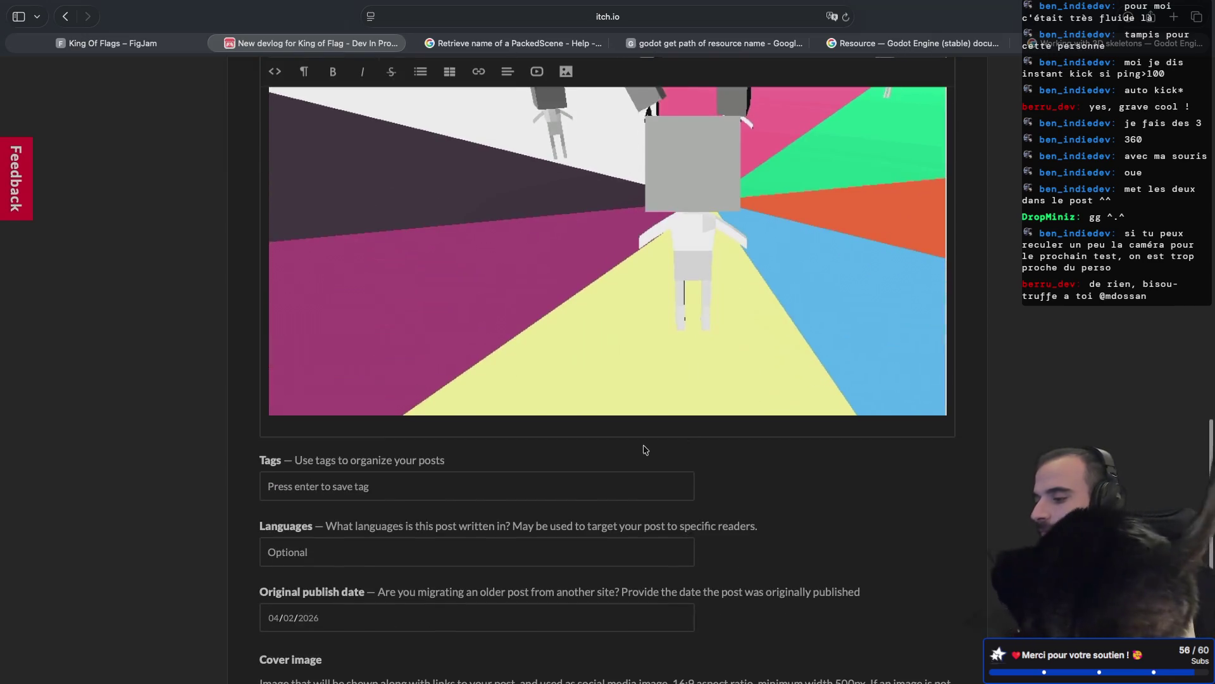
pyautogui.scroll(7, 543, 366)
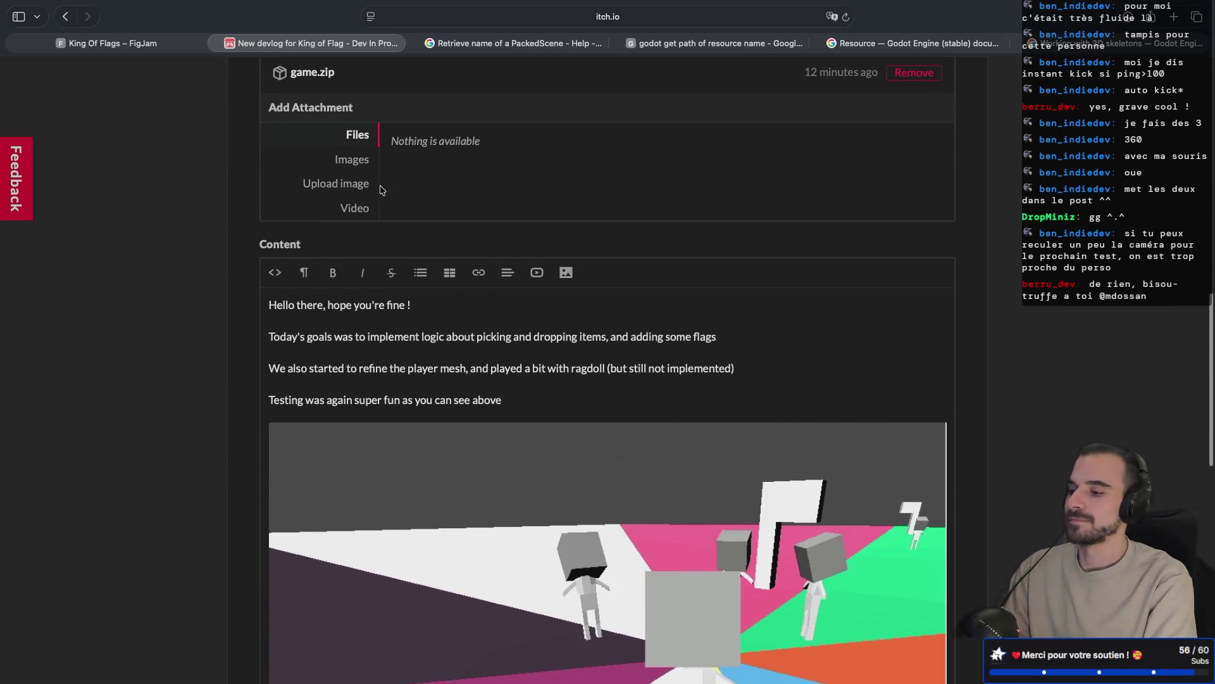
pyautogui.scroll(2, 411, 209)
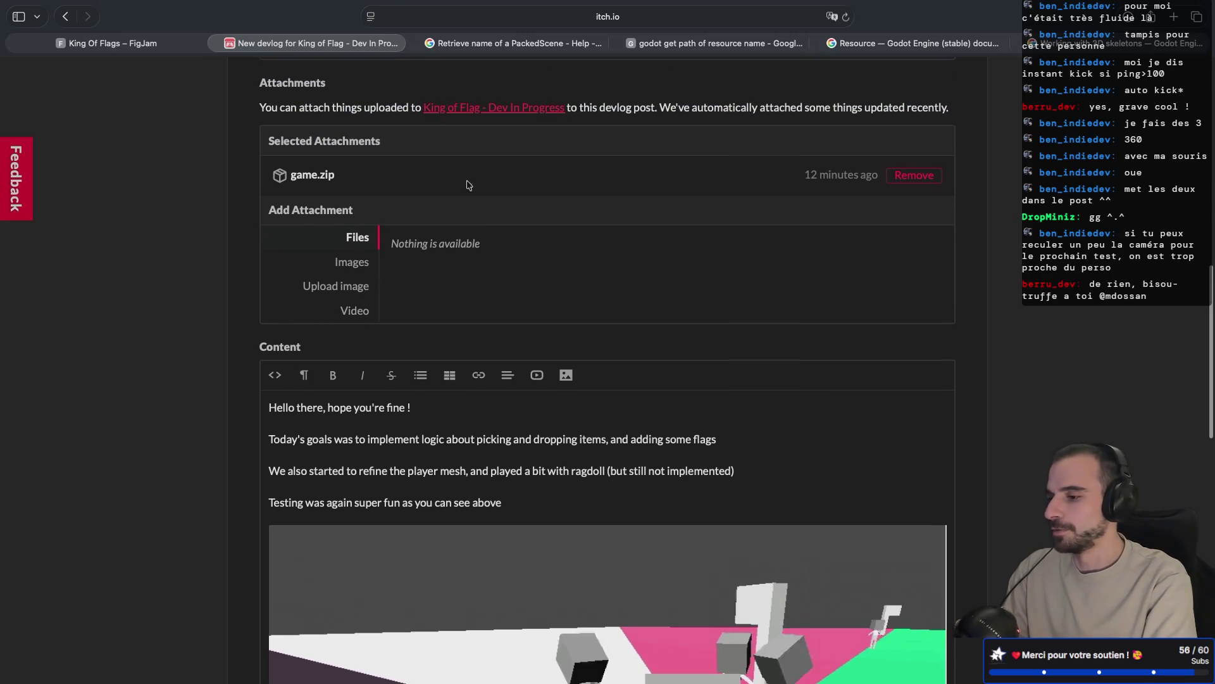
pyautogui.click(915, 176)
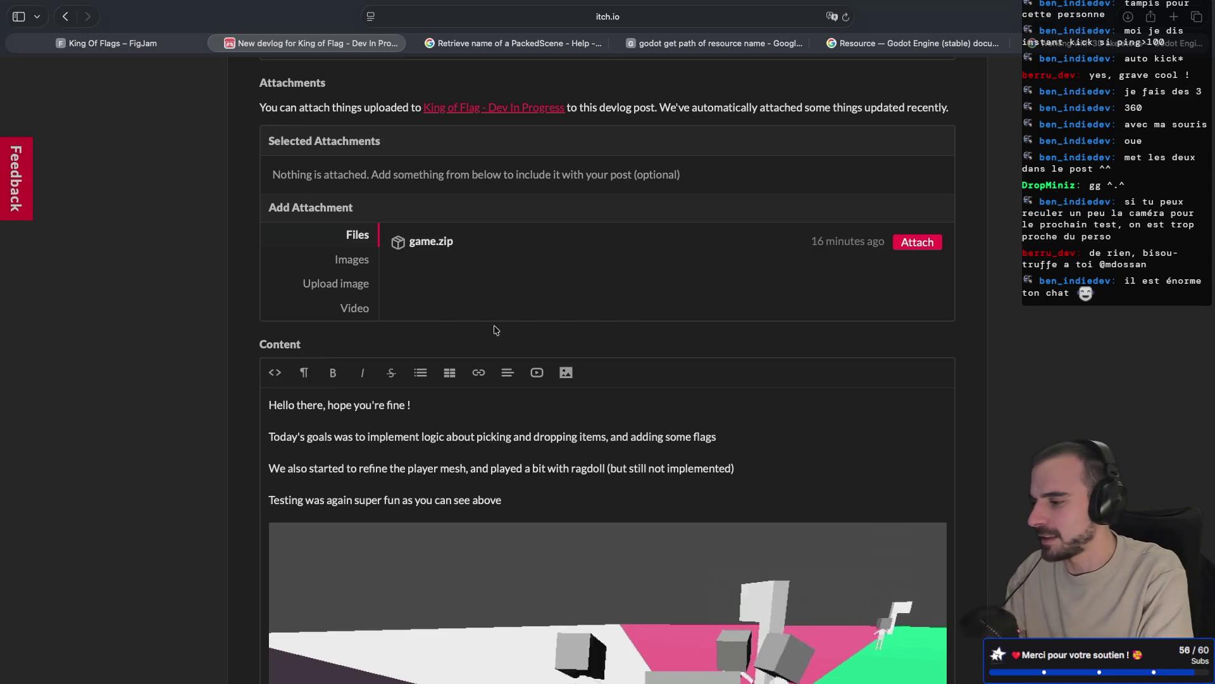
# - Switch the post content to HTML source view
pyautogui.scroll(2, 815, 258)
pyautogui.scroll(-5, 816, 259)
pyautogui.scroll(-8, 815, 259)
pyautogui.scroll(2, 787, 386)
pyautogui.scroll(5, 692, 312)
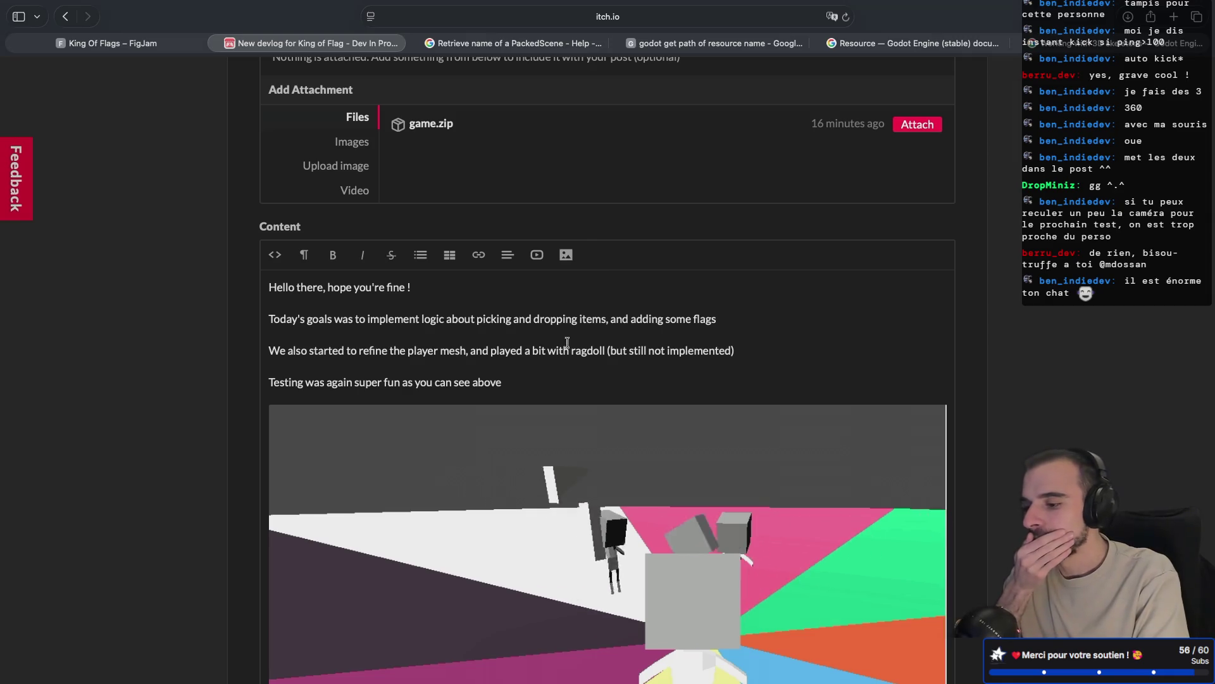
pyautogui.click(279, 261)
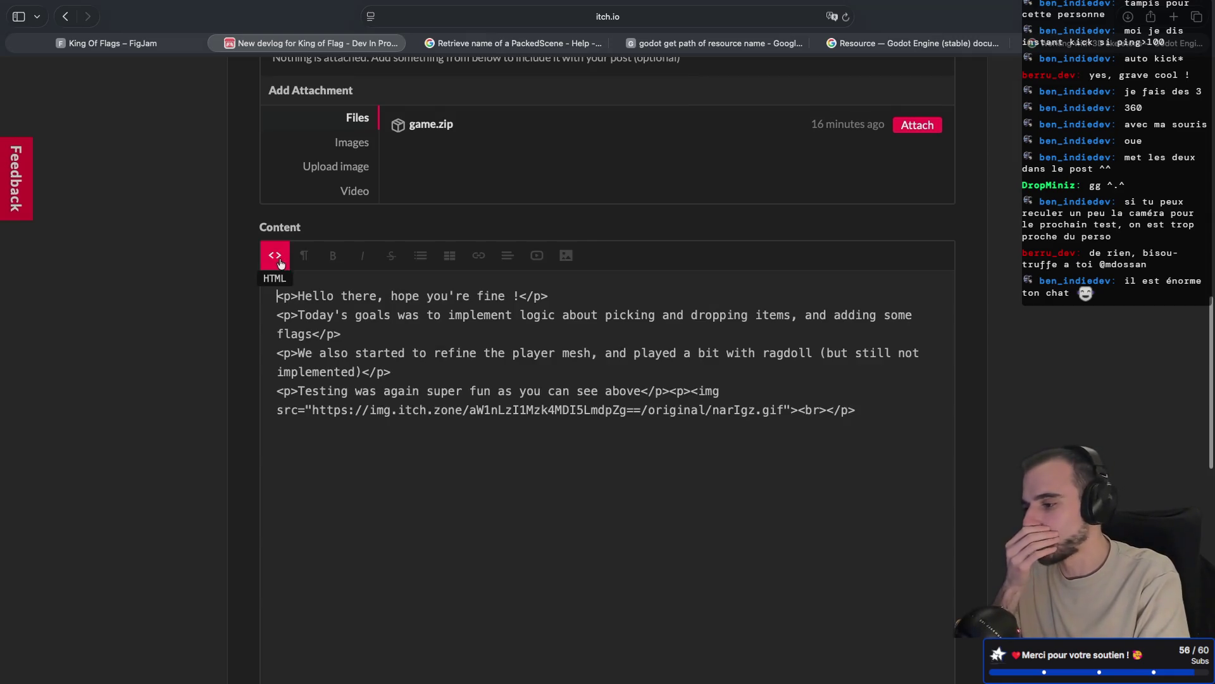
# - Move the GIF's img tag onto its own line in the HTML source
pyautogui.scroll(-1, 475, 399)
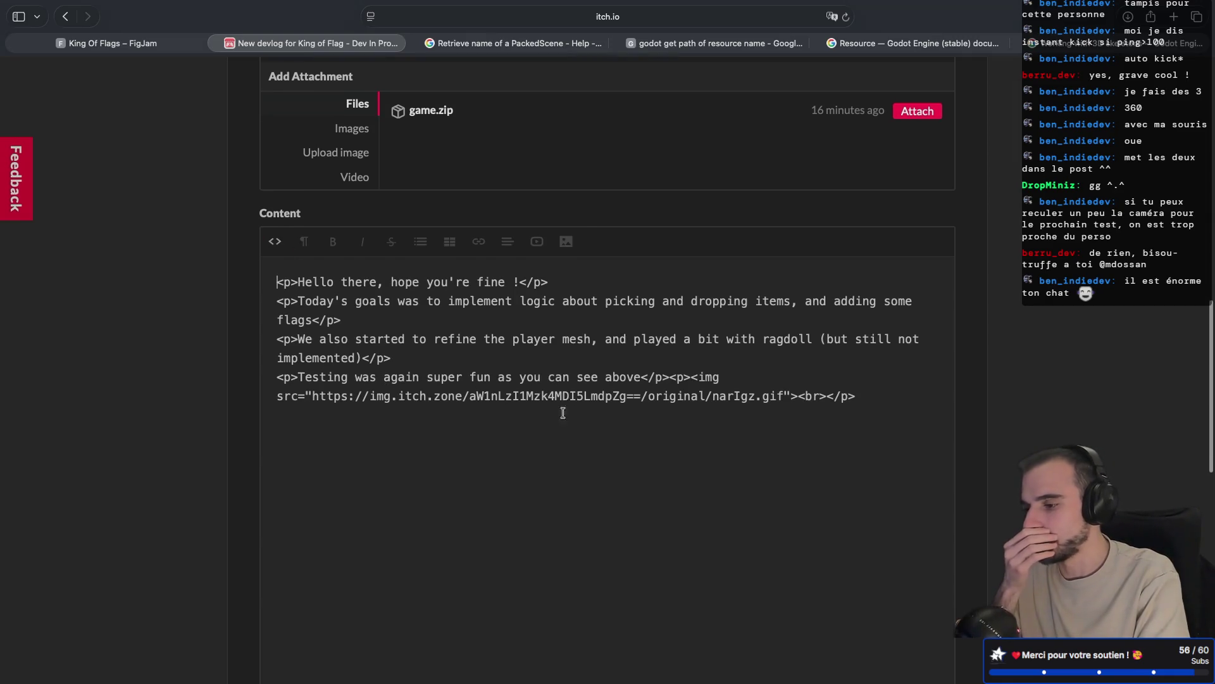
pyautogui.click(691, 377)
pyautogui.press('Return')
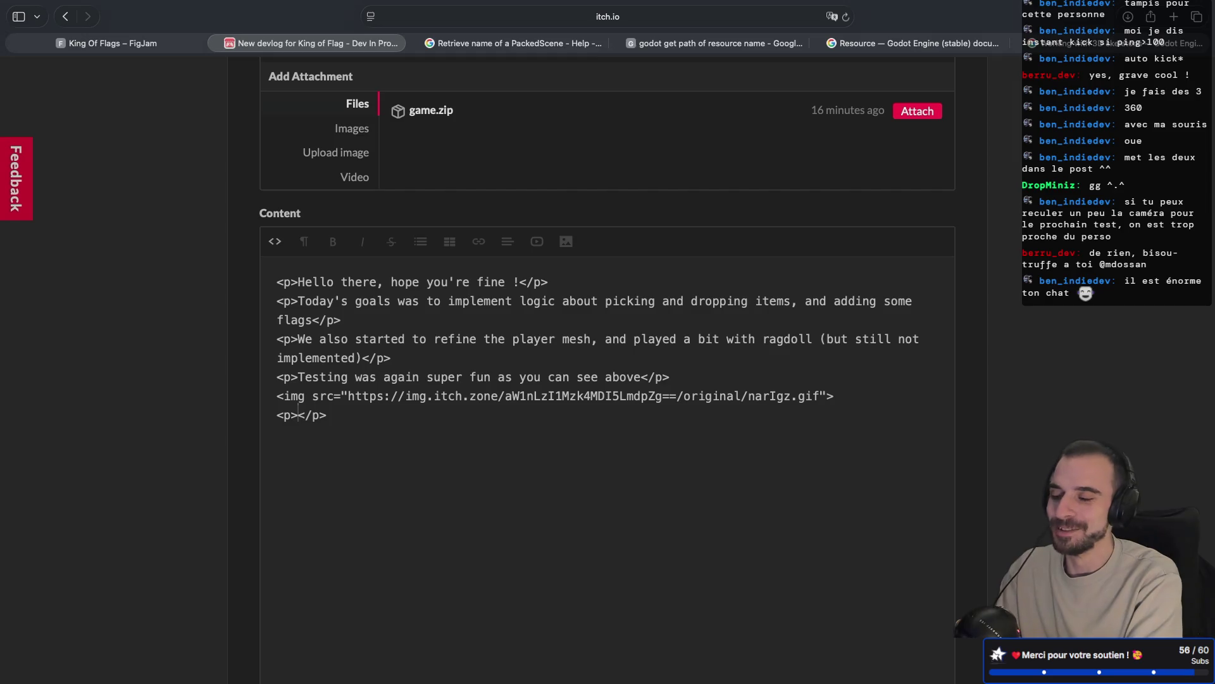
# - Add a closing paragraph crediting a chat viewer's hard testing 'by going completely crazy !'
pyautogui.write('A')
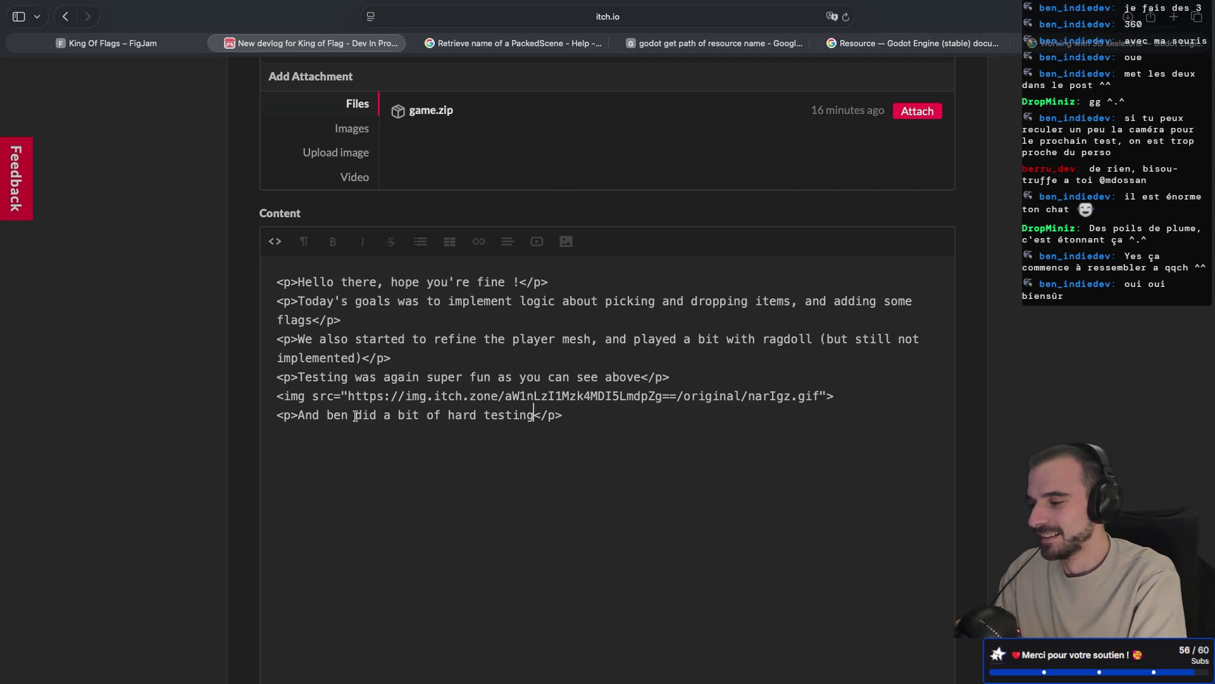
pyautogui.write('_indi')
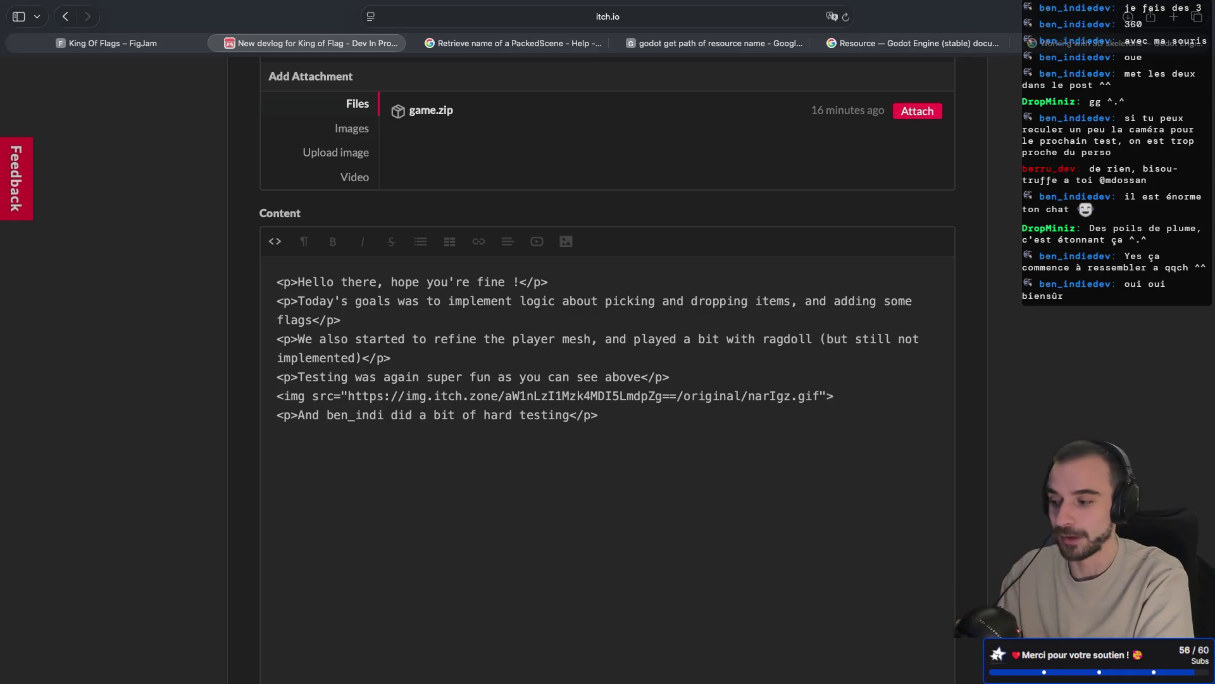
pyautogui.write('edev')
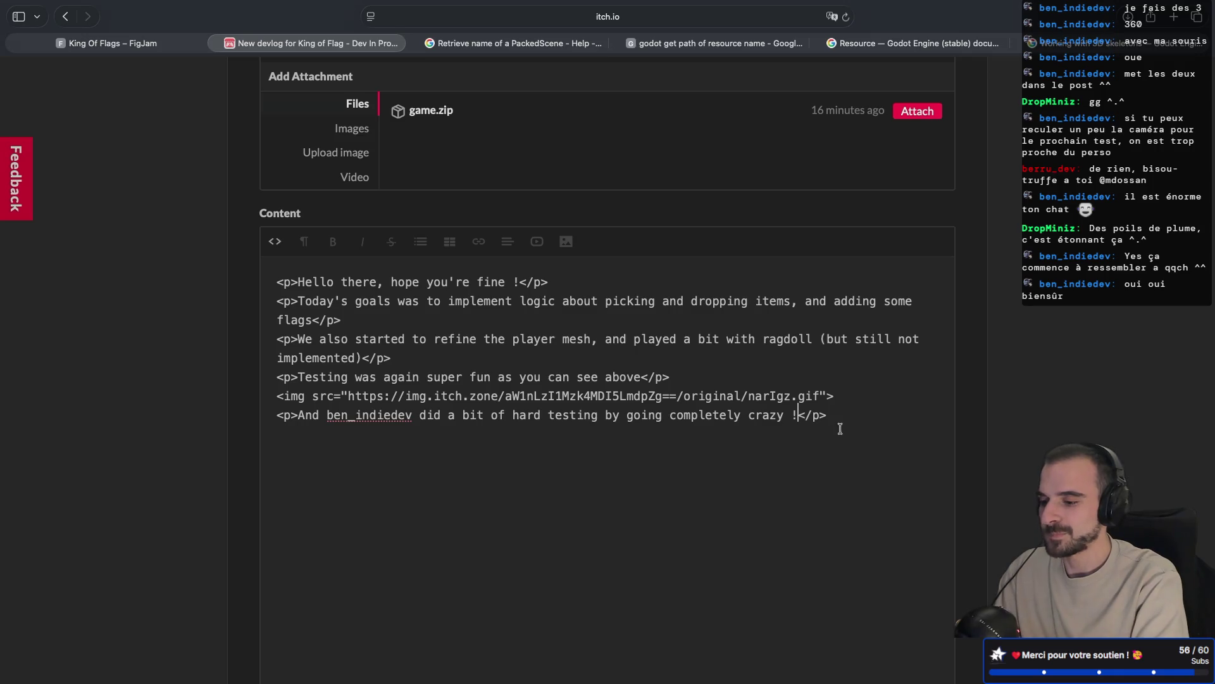
pyautogui.click(273, 242)
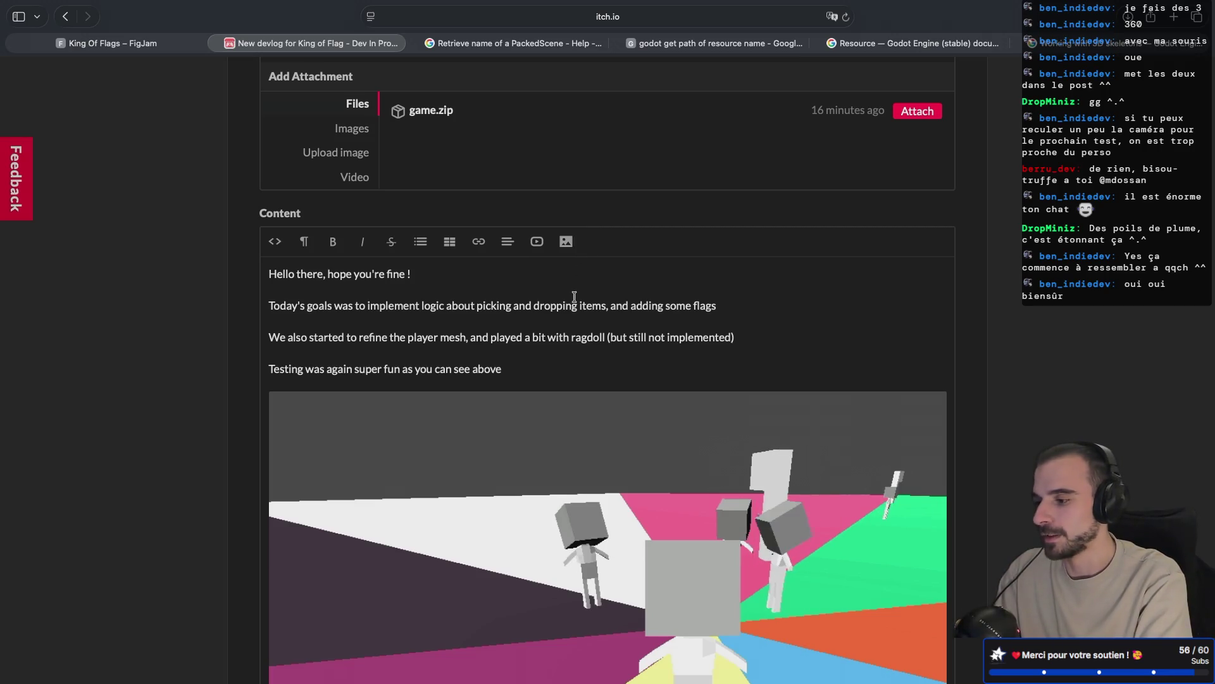
# - Add an empty new line after the closing 'crazy !' sentence of the post
pyautogui.scroll(-1, 574, 297)
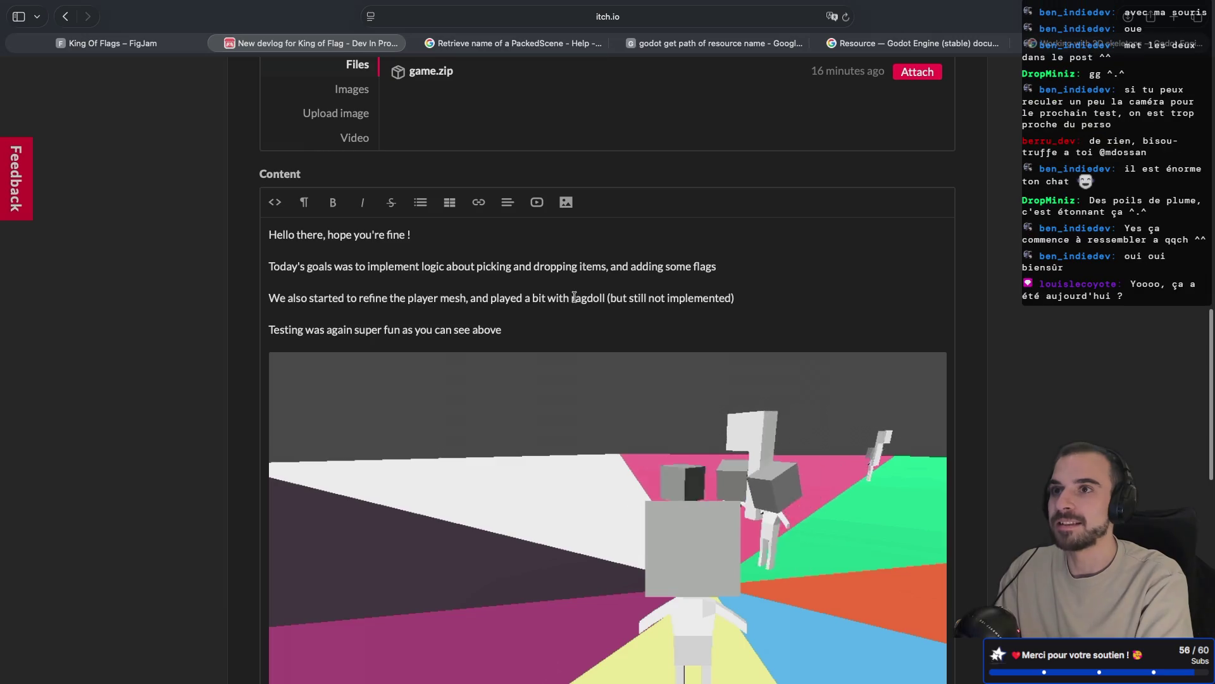
pyautogui.scroll(-4, 574, 297)
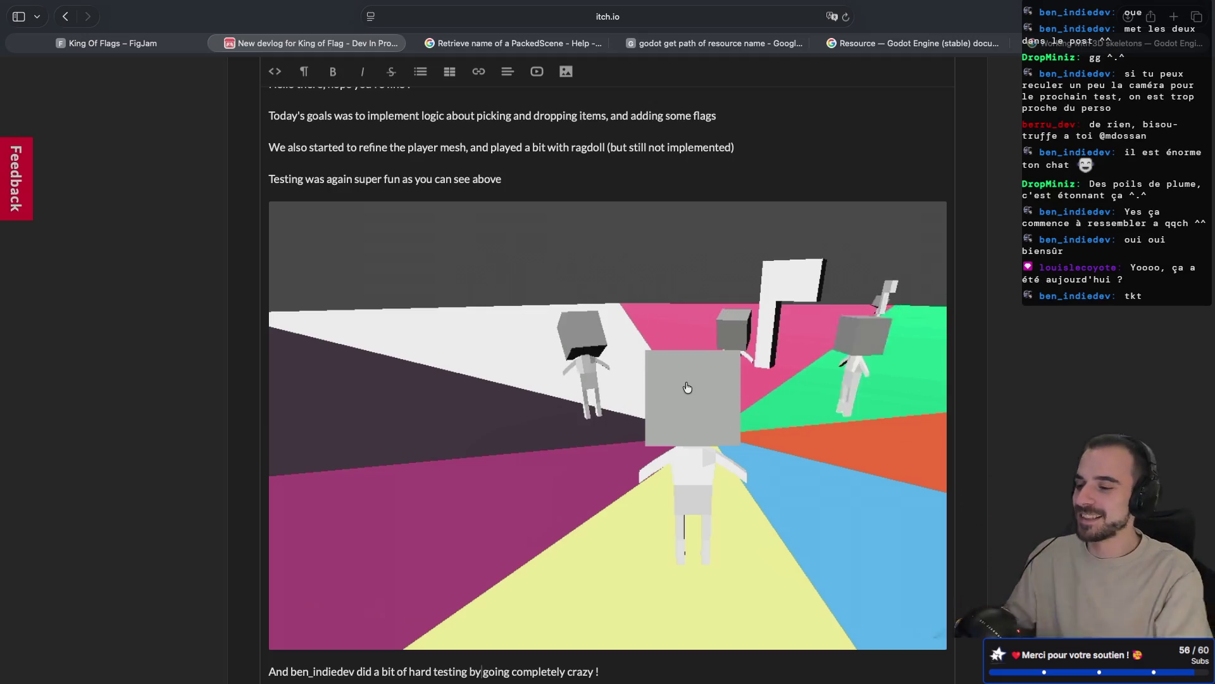
pyautogui.scroll(-3, 569, 382)
pyautogui.scroll(-3, 570, 383)
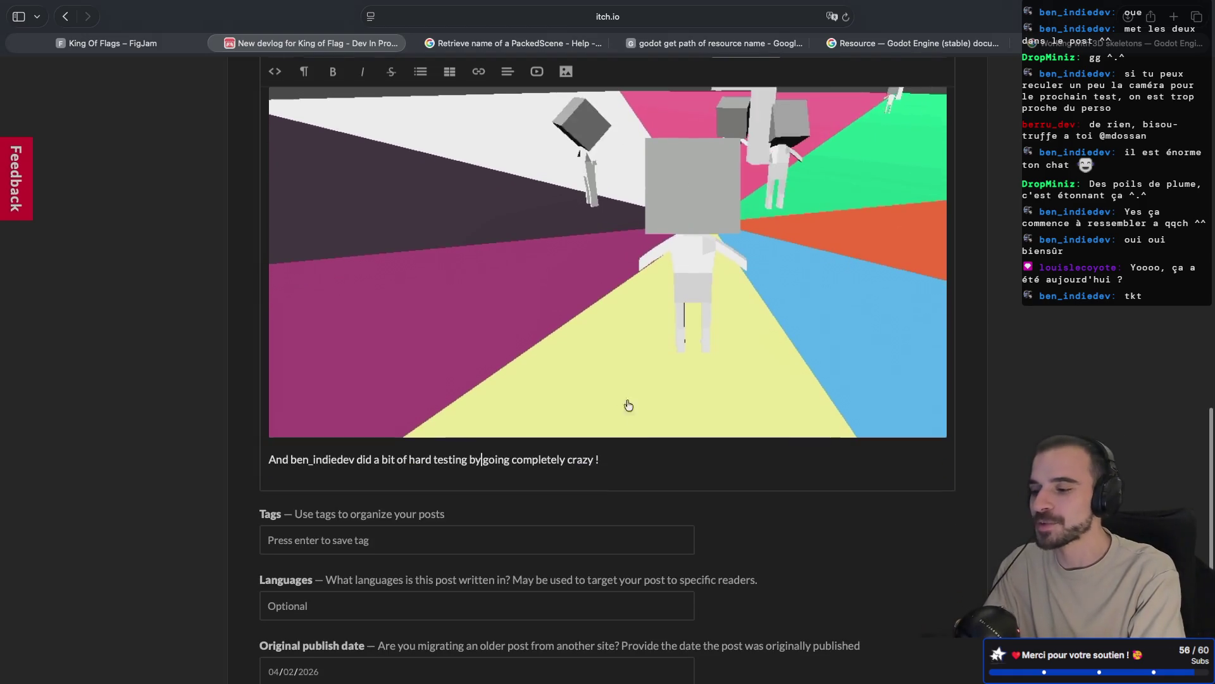
pyautogui.scroll(2, 659, 385)
pyautogui.scroll(1, 749, 214)
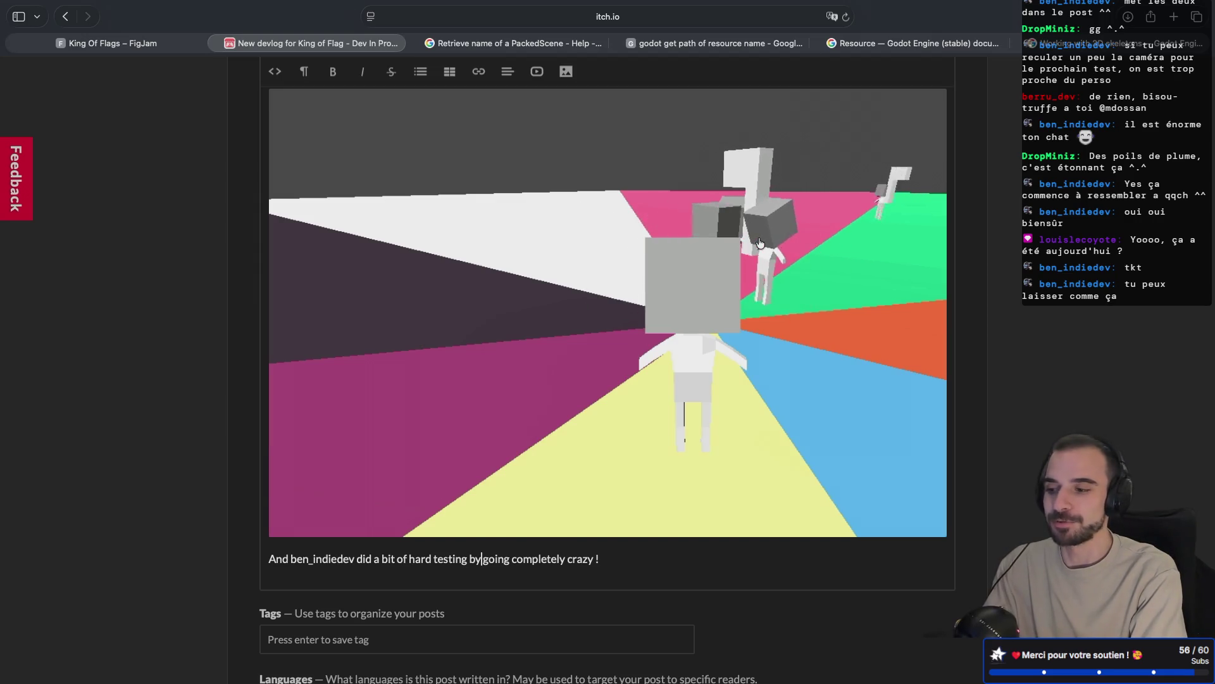
pyautogui.scroll(1, 760, 243)
pyautogui.scroll(3, 760, 244)
pyautogui.scroll(-3, 760, 243)
pyautogui.scroll(6, 760, 243)
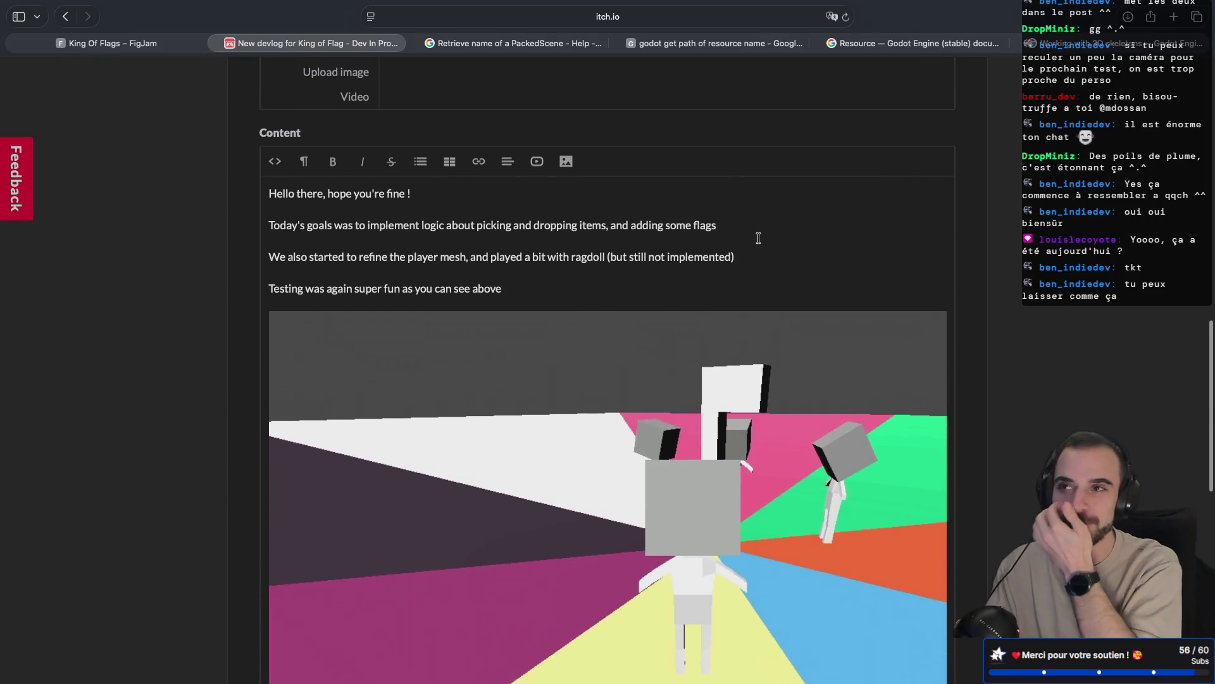
pyautogui.scroll(1, 760, 243)
pyautogui.scroll(-3, 759, 239)
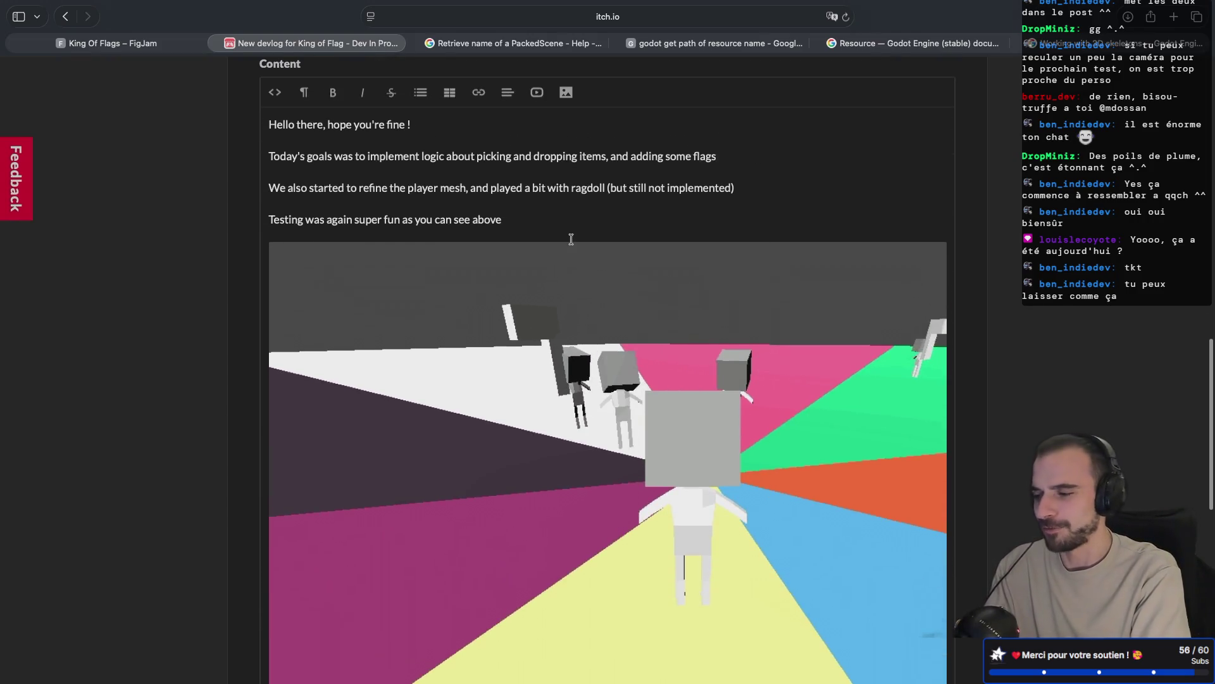
pyautogui.scroll(-10, 570, 239)
pyautogui.press('Return')
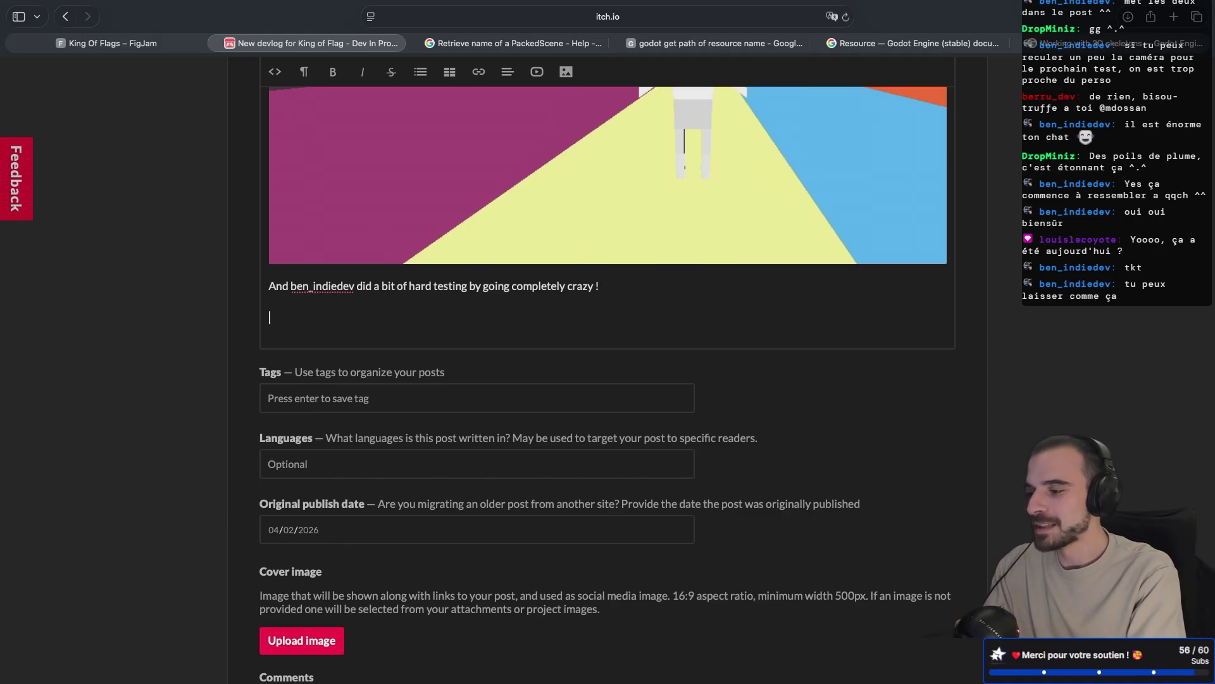
pyautogui.press('super+Tab')
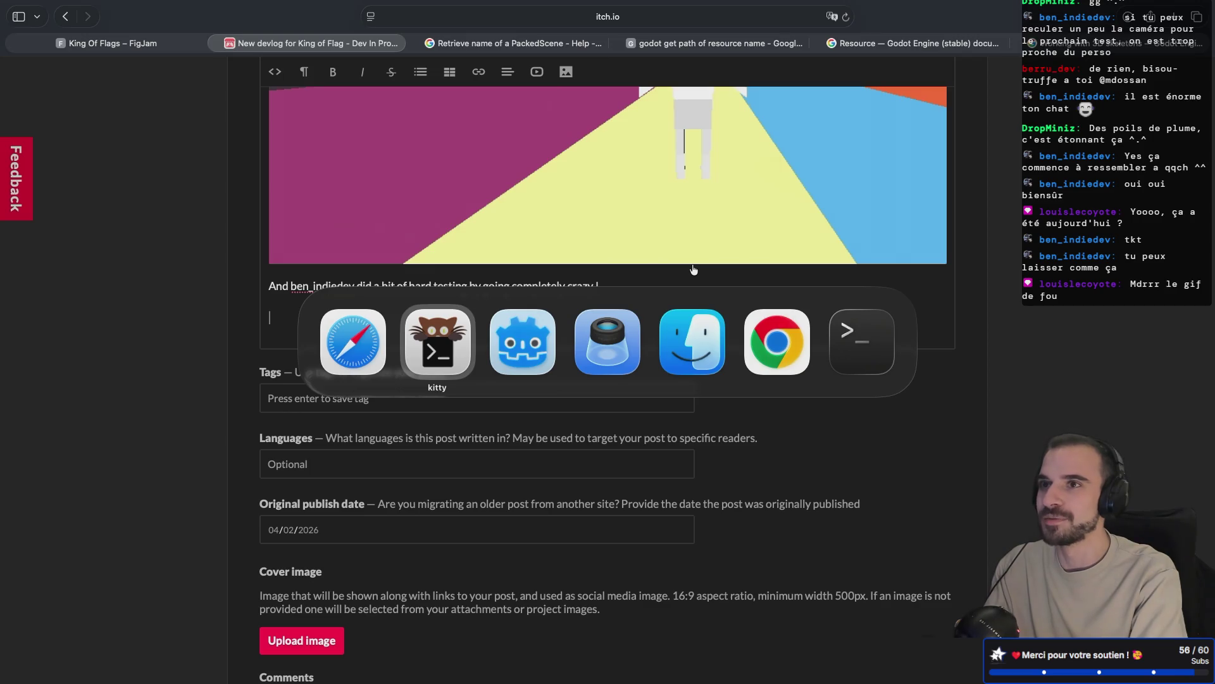
pyautogui.press('Escape')
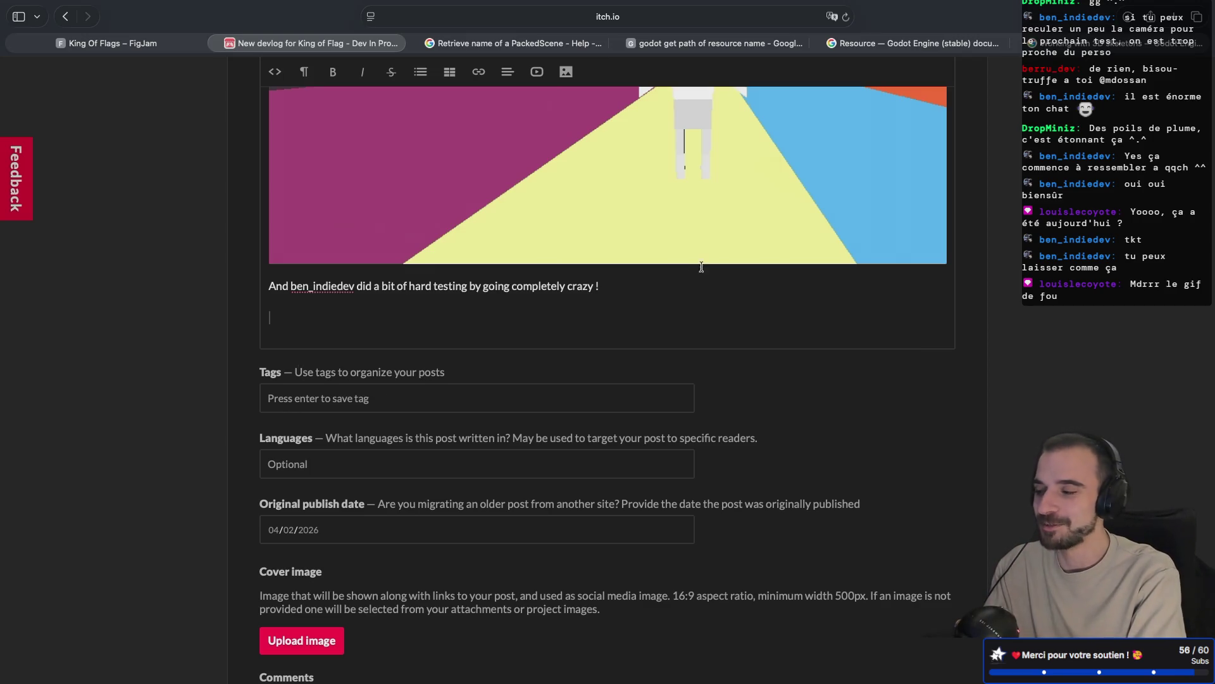
pyautogui.hotkey('ctrl', 'Left')
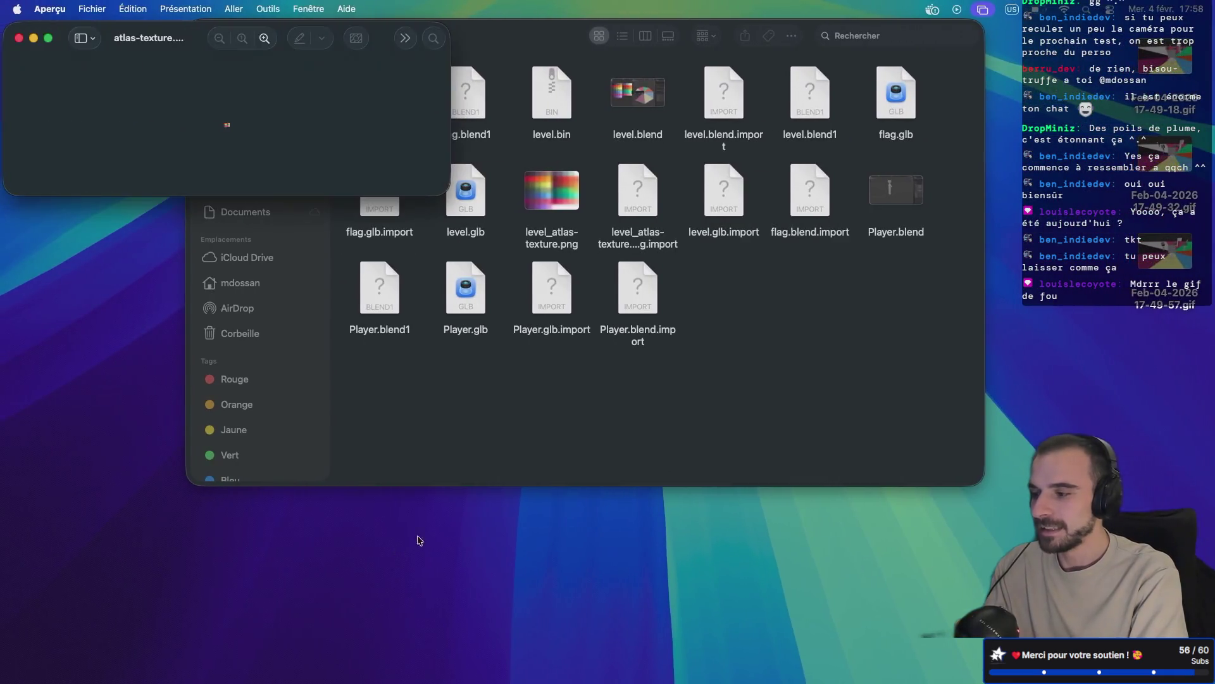
pyautogui.hotkey('ctrl', 'Right')
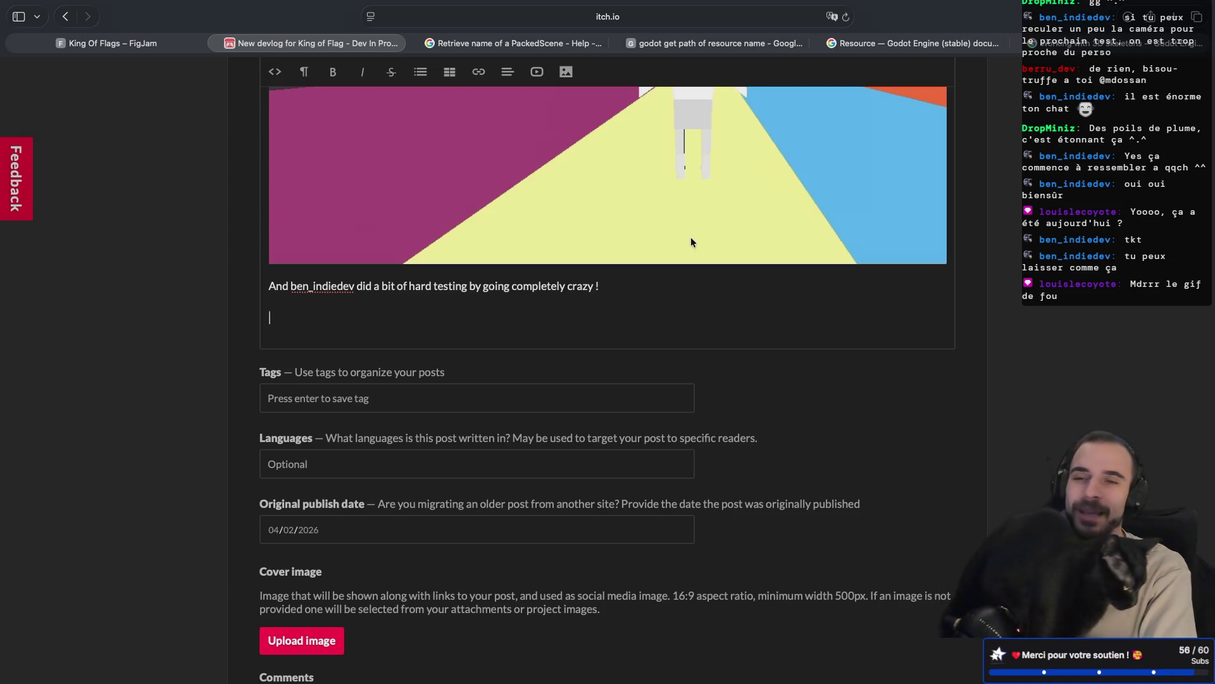
pyautogui.scroll(5, 691, 242)
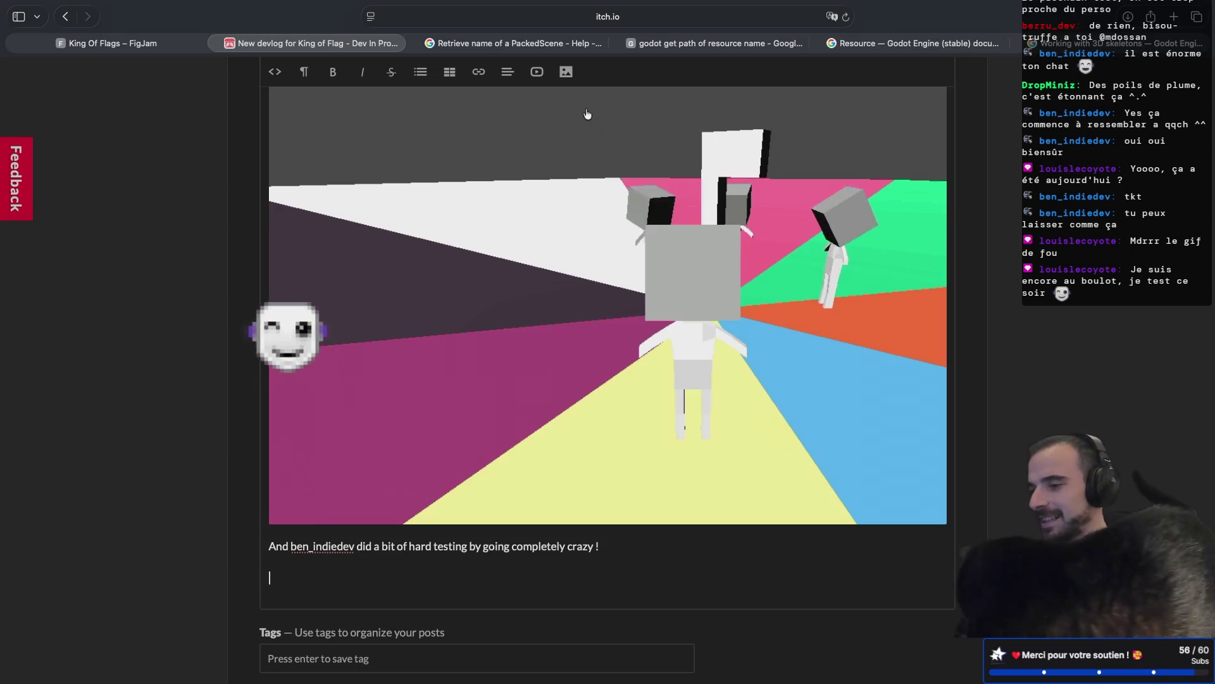
pyautogui.click(566, 72)
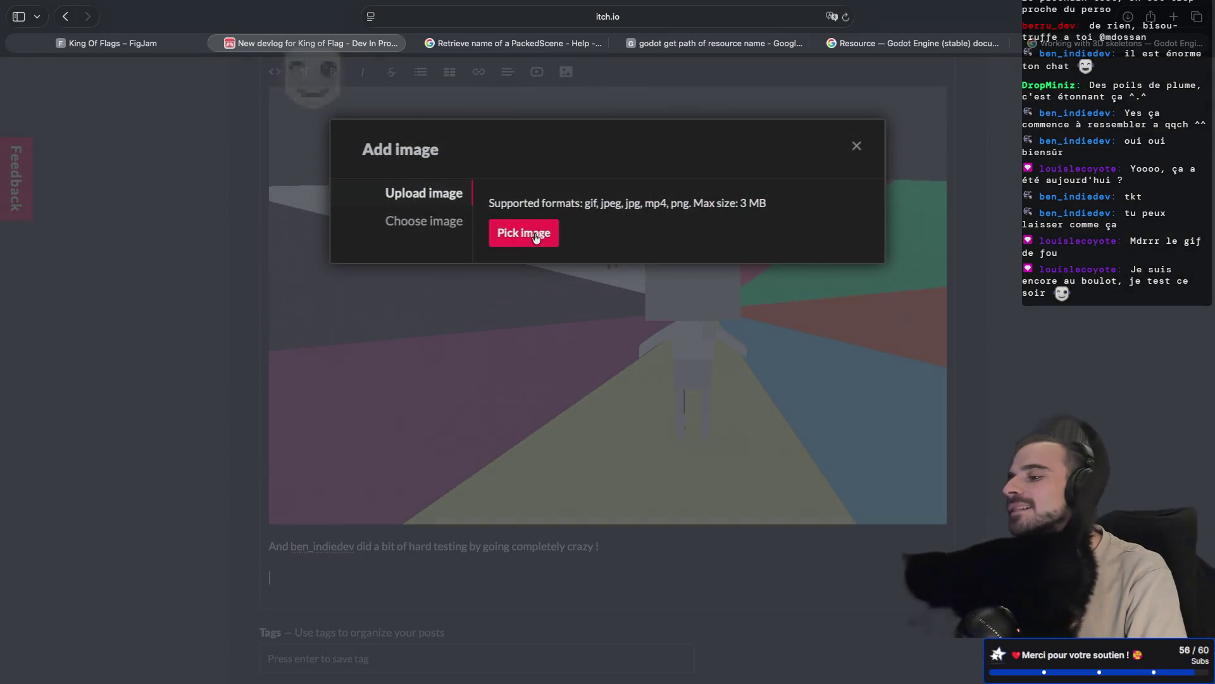
pyautogui.click(531, 233)
pyautogui.click(572, 310)
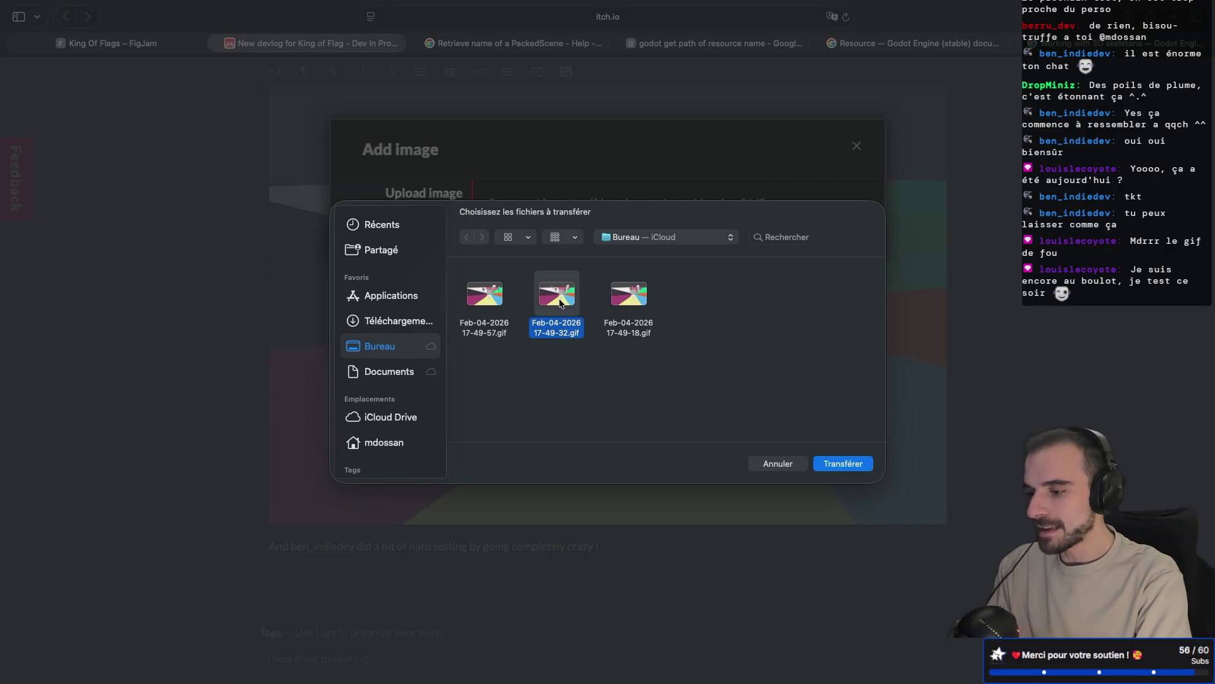
pyautogui.press('Escape')
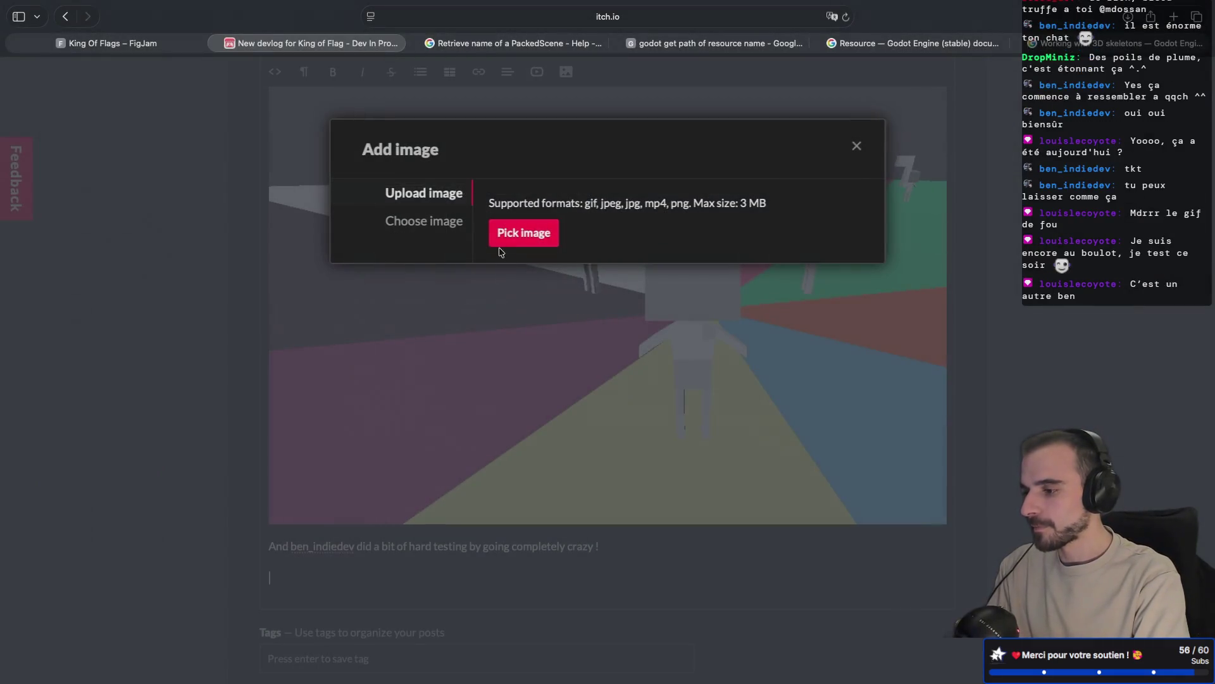
pyautogui.click(503, 243)
pyautogui.click(642, 322)
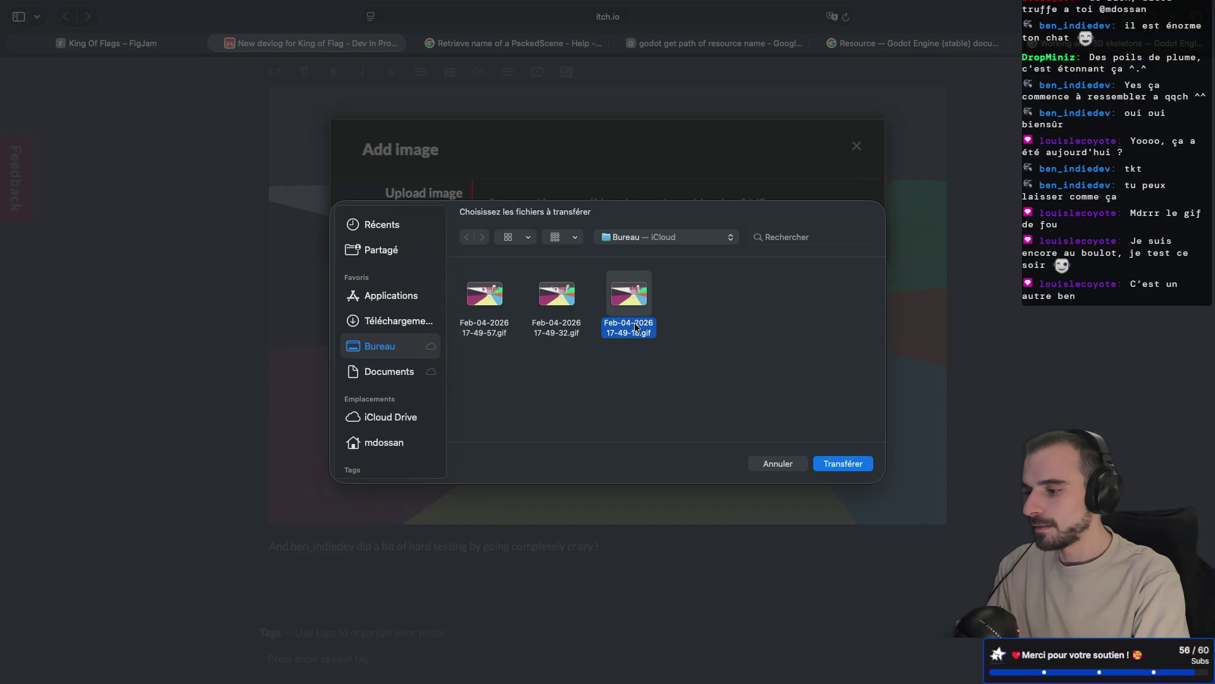
pyautogui.doubleClick(502, 305)
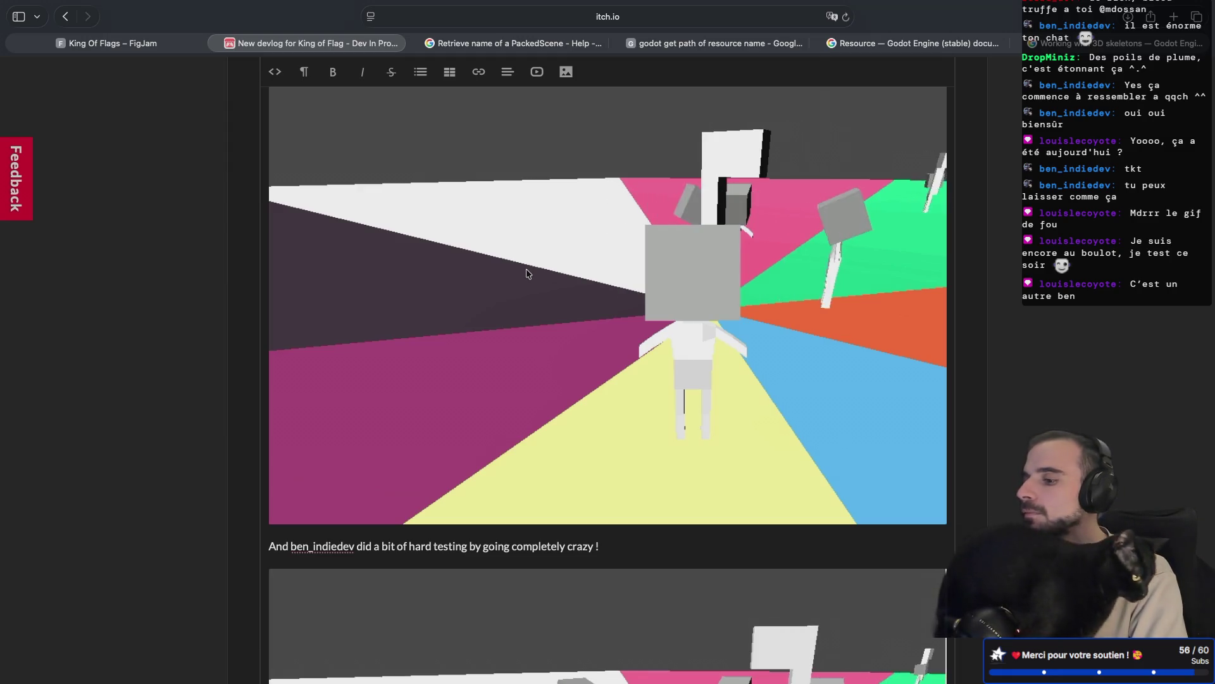
# - Check the inserted GIF in the post and open its title, caption and link settings
pyautogui.scroll(-3, 496, 307)
pyautogui.scroll(-5, 495, 308)
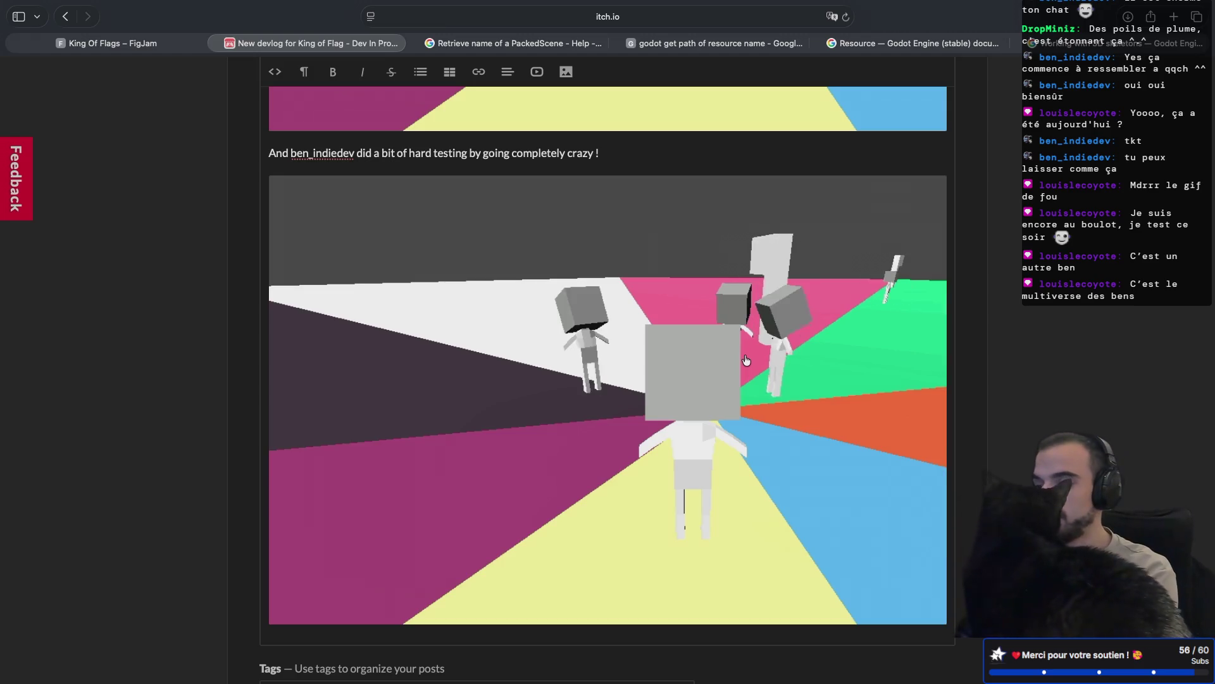
pyautogui.scroll(3, 746, 360)
pyautogui.click(699, 433)
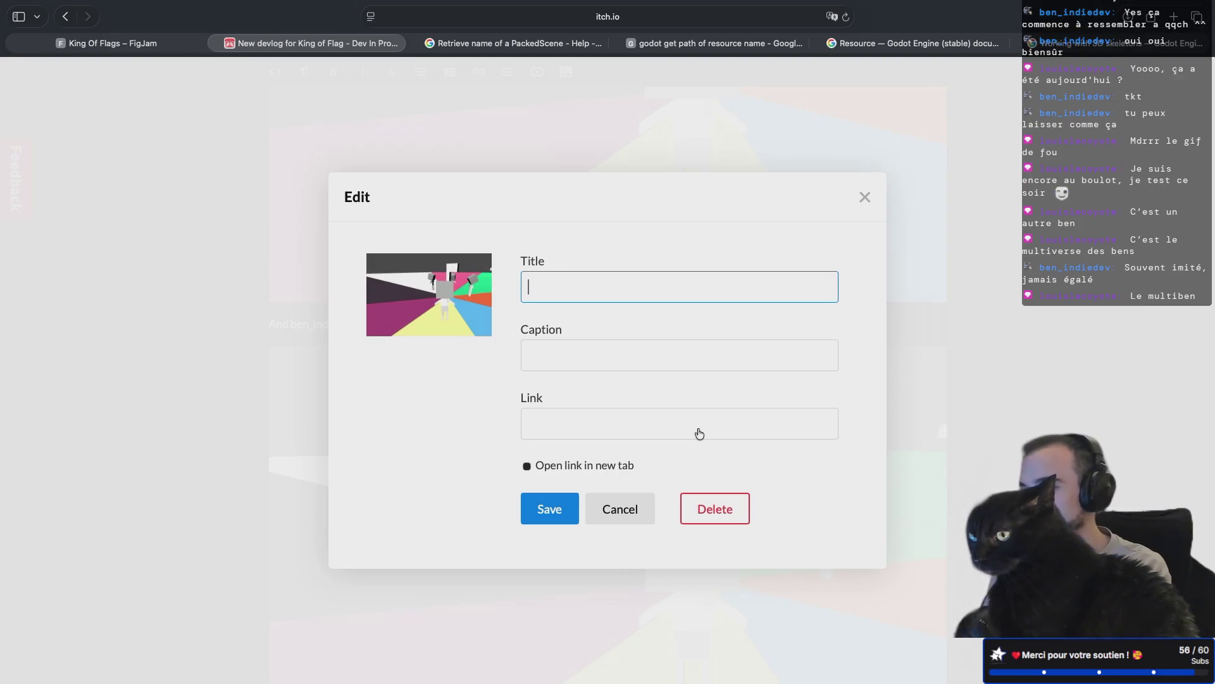
# - Close the image settings and remove the second GIF from below the viewer-credit line
pyautogui.press('Escape')
pyautogui.scroll(-2, 668, 415)
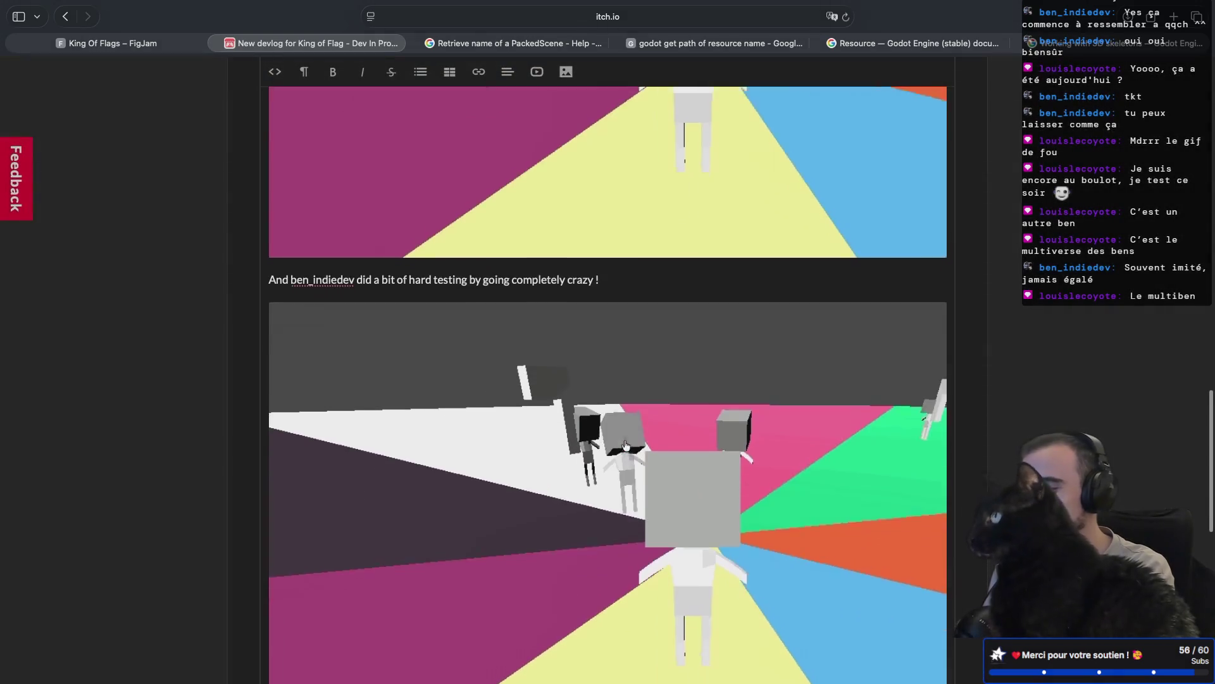
pyautogui.rightClick(625, 443)
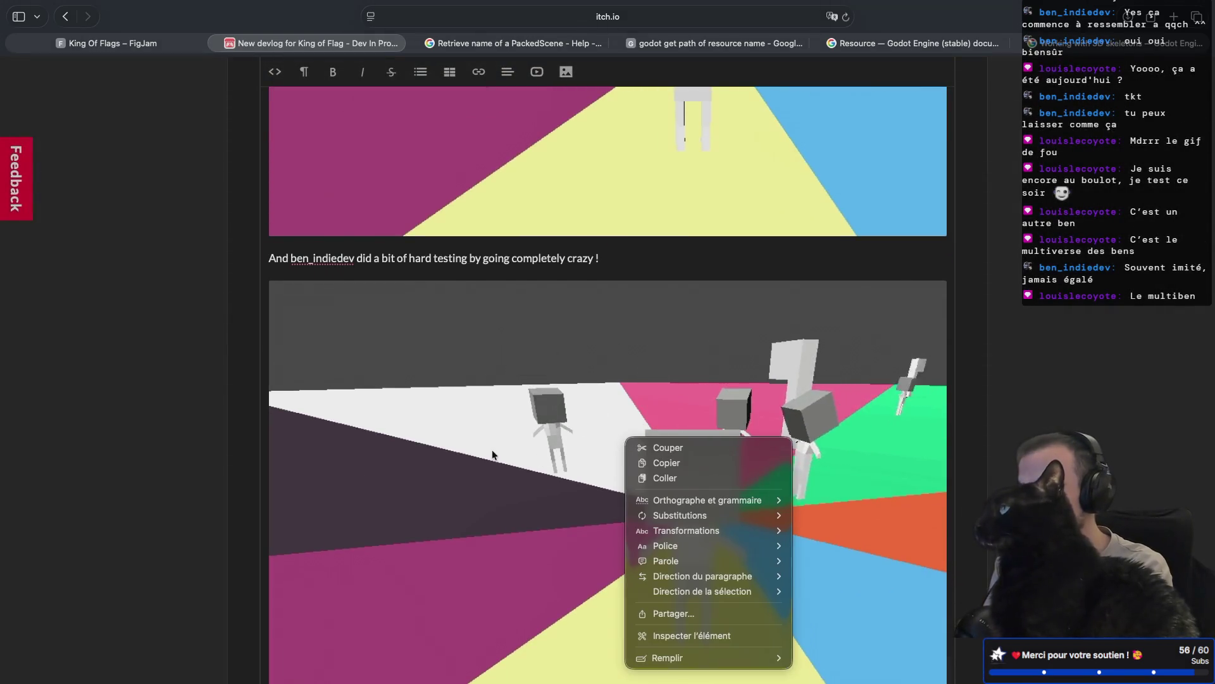
pyautogui.click(436, 489)
# - Look over the rest of the form, then bring up the Add image dialog again
pyautogui.scroll(-5, 436, 491)
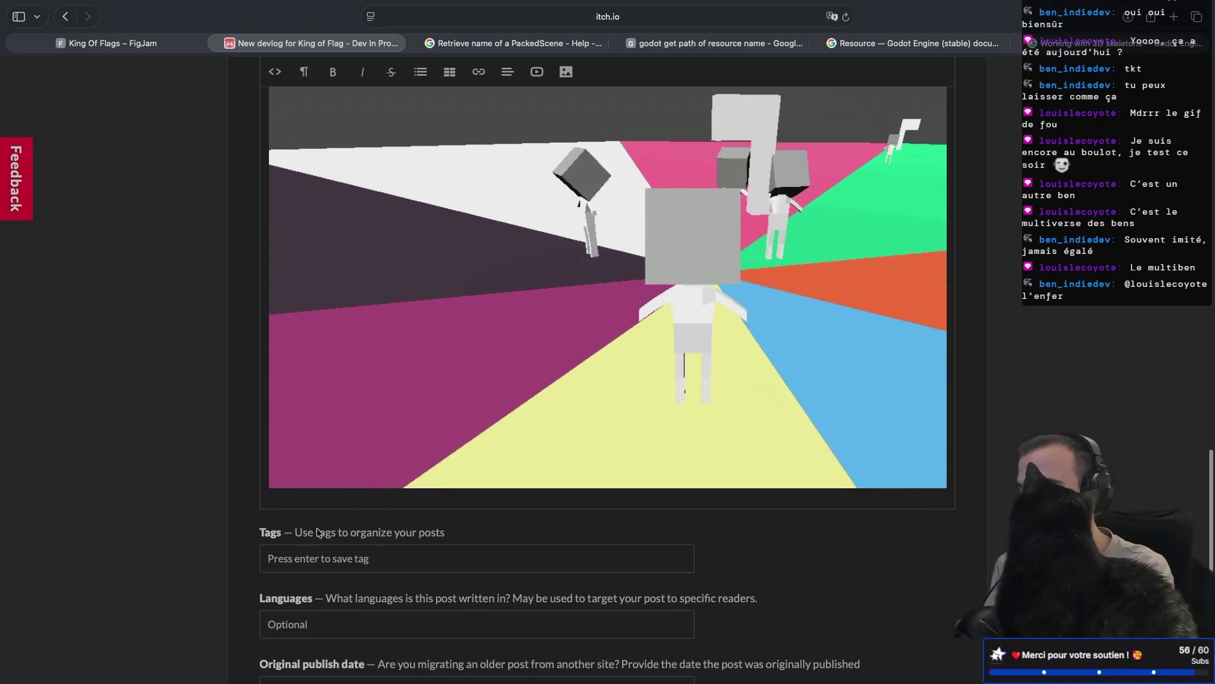
pyautogui.scroll(-9, 286, 505)
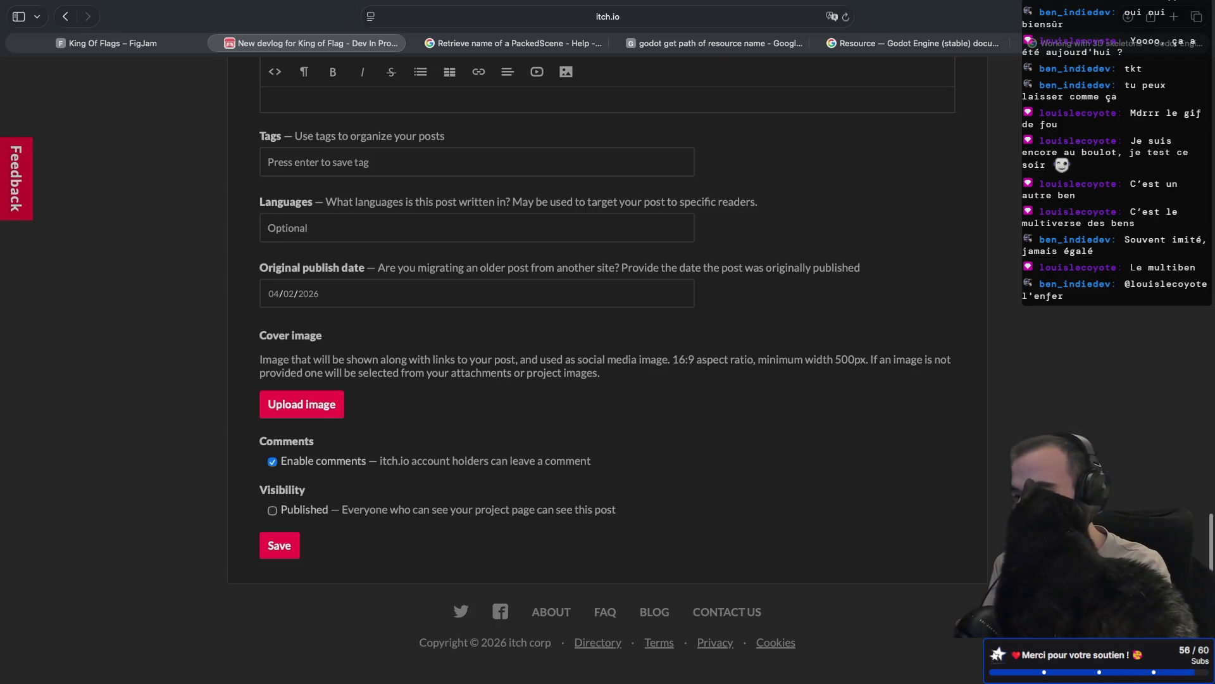
pyautogui.scroll(7, 412, 204)
pyautogui.scroll(2, 413, 260)
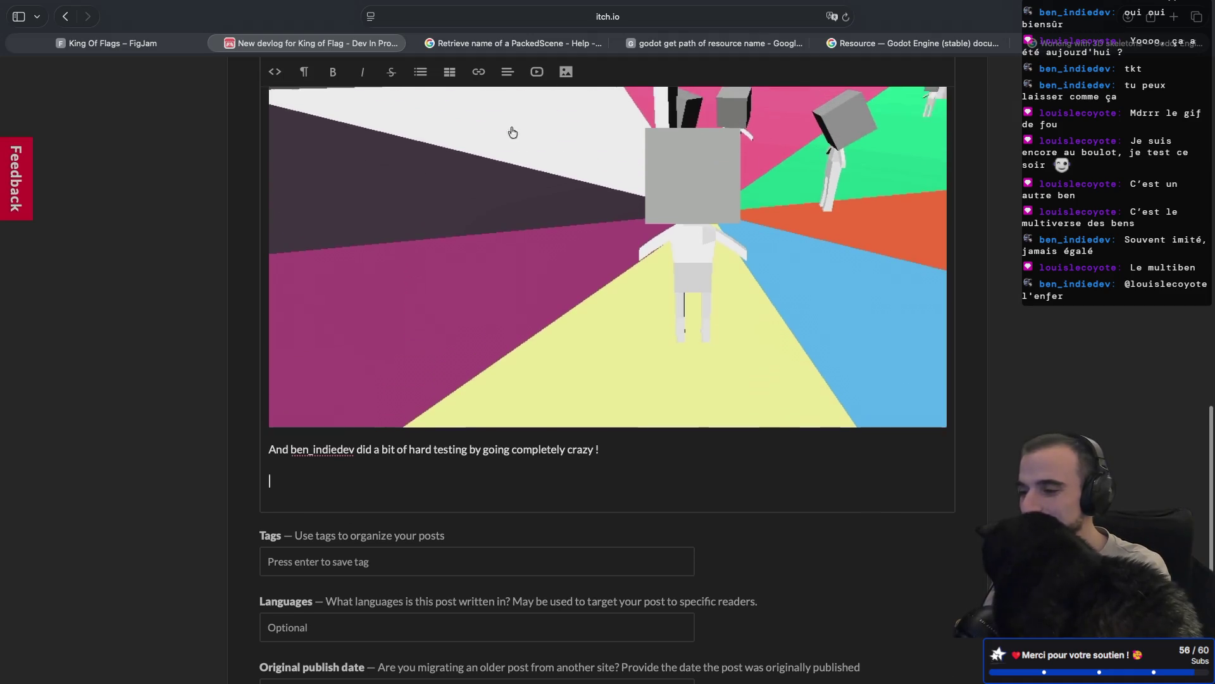
pyautogui.click(565, 71)
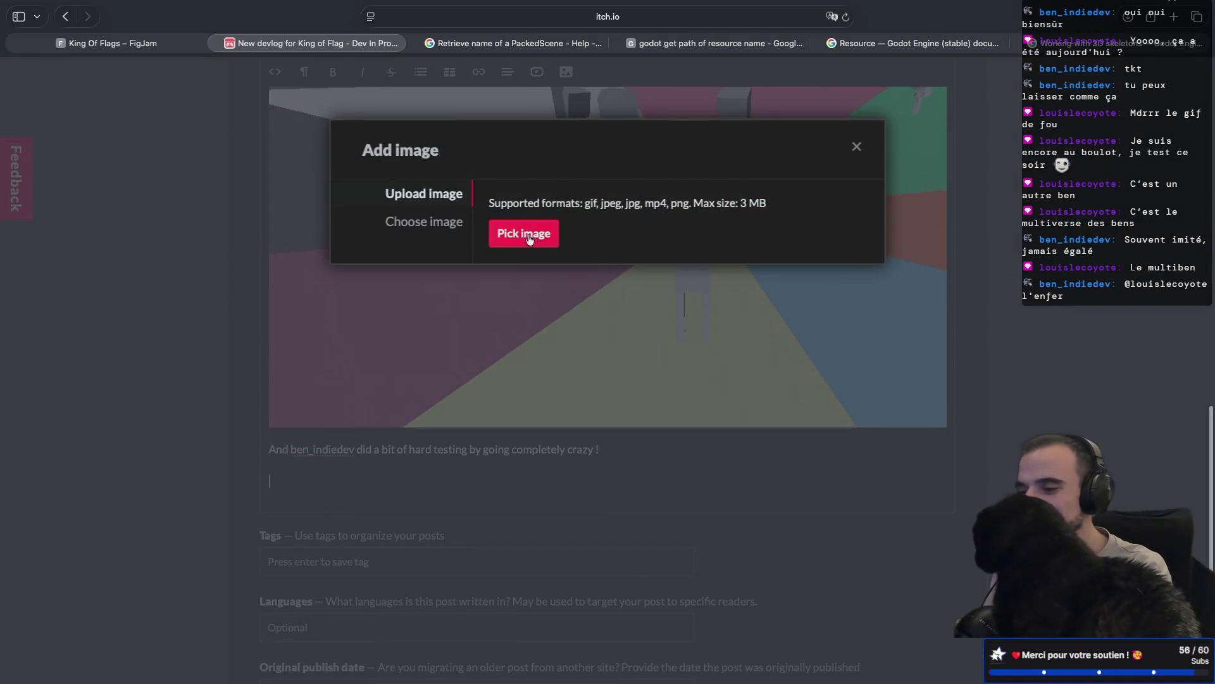
# - Open the upload file chooser on the Bureau folder, enlarged, with the grouping options closed
pyautogui.click(531, 238)
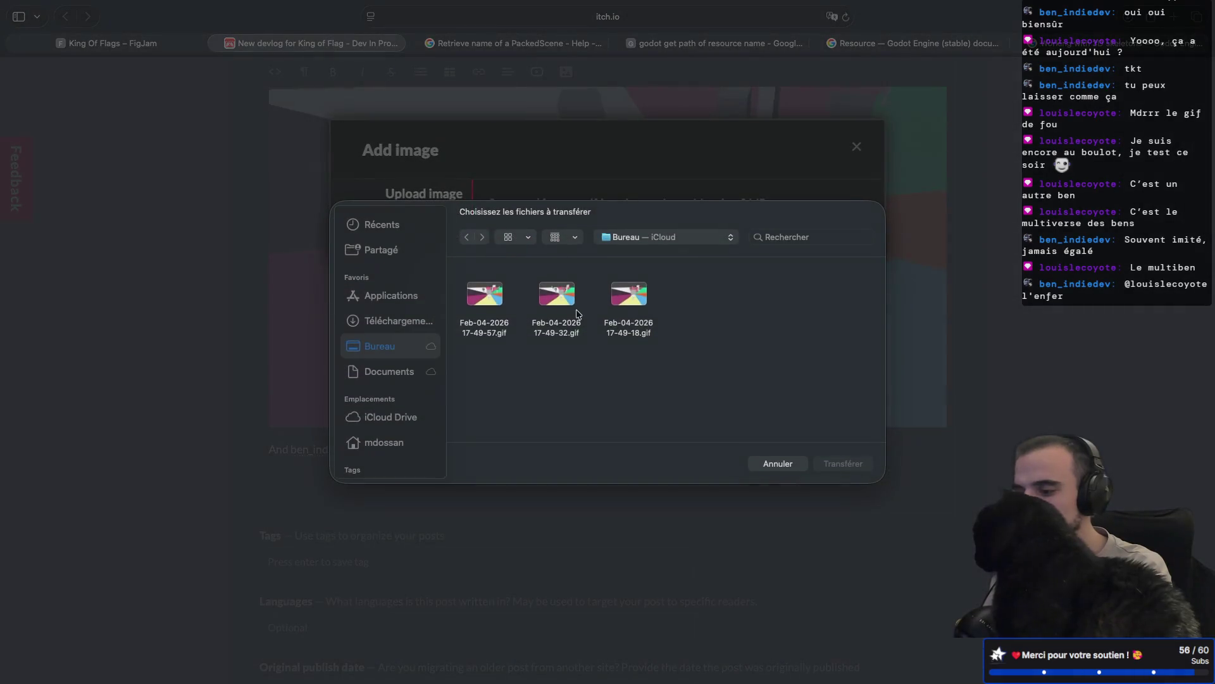
pyautogui.click(643, 302)
pyautogui.click(556, 300)
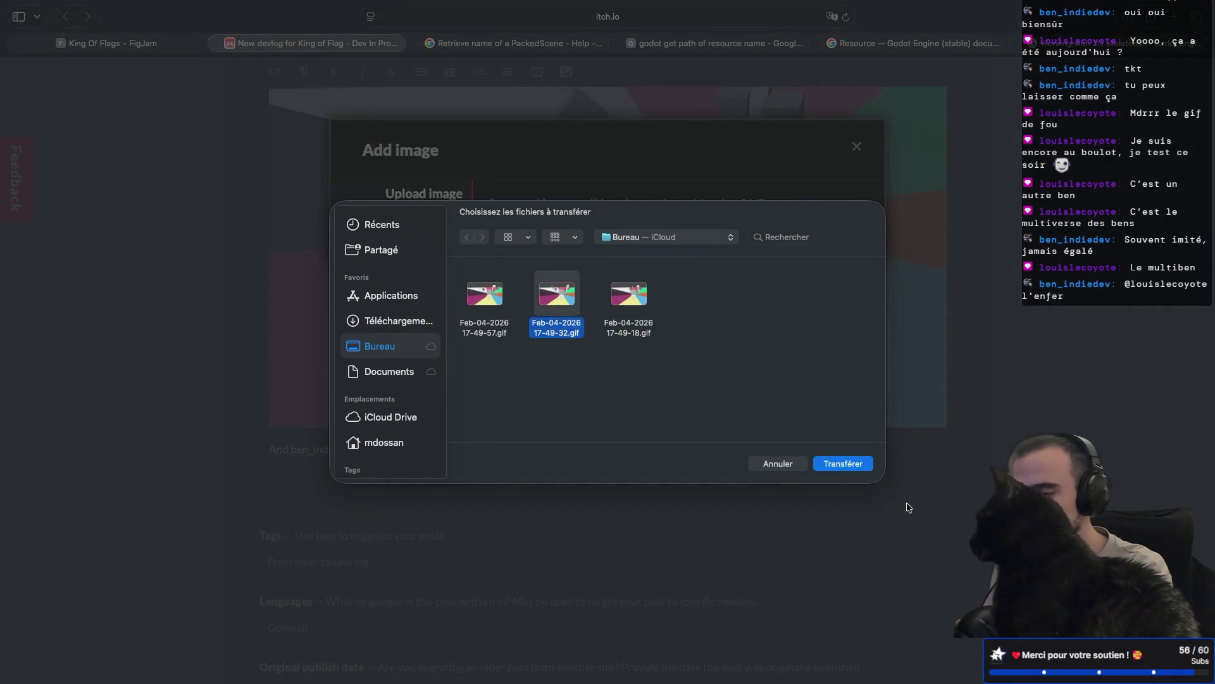
pyautogui.moveTo(880, 482)
pyautogui.mouseDown()
pyautogui.moveTo(1013, 507)
pyautogui.moveTo(1042, 551)
pyautogui.mouseUp()
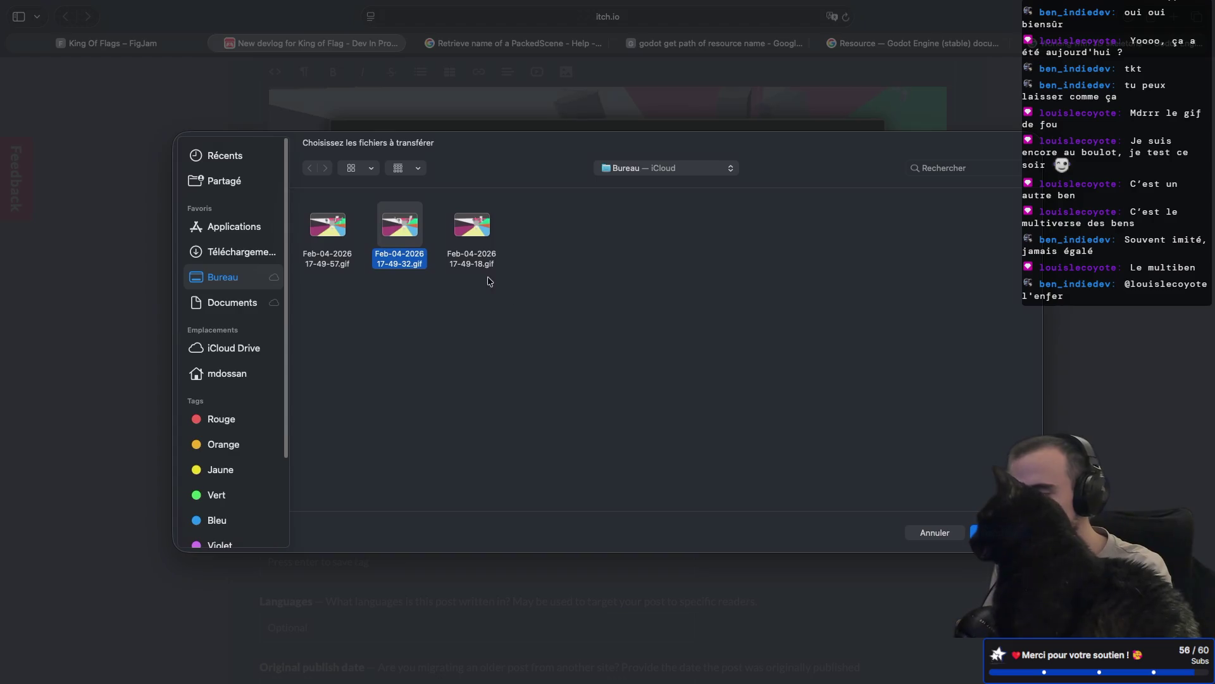
pyautogui.click(402, 169)
pyautogui.click(365, 171)
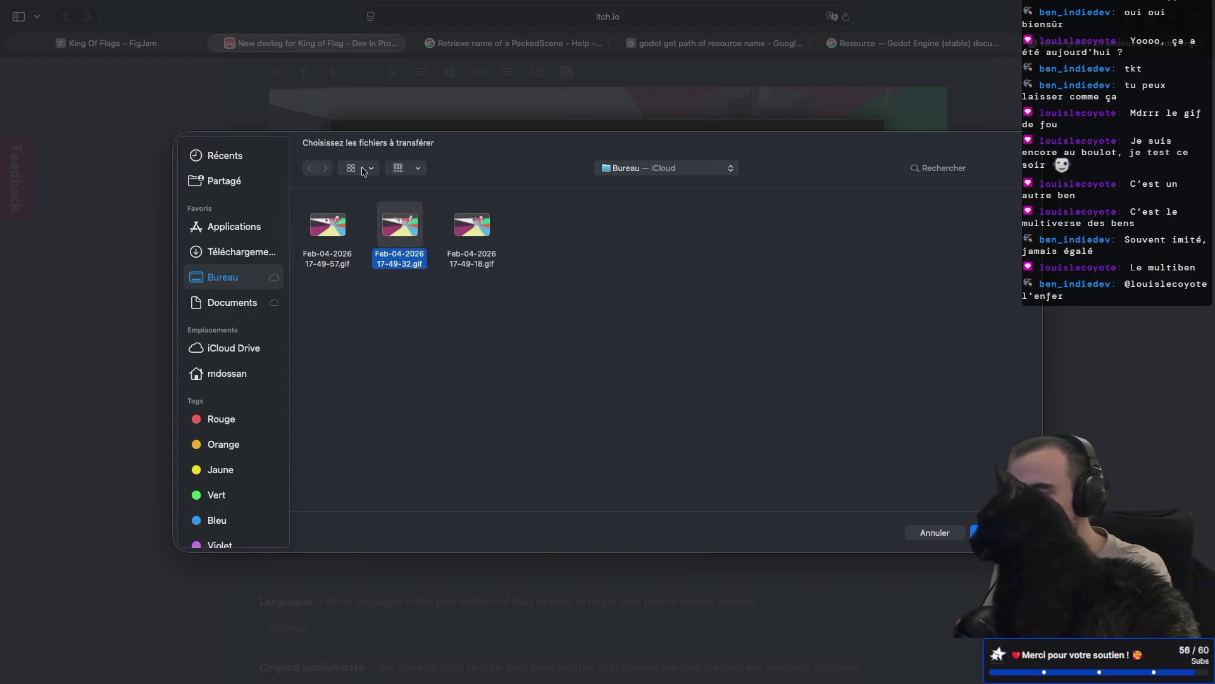
pyautogui.click(366, 171)
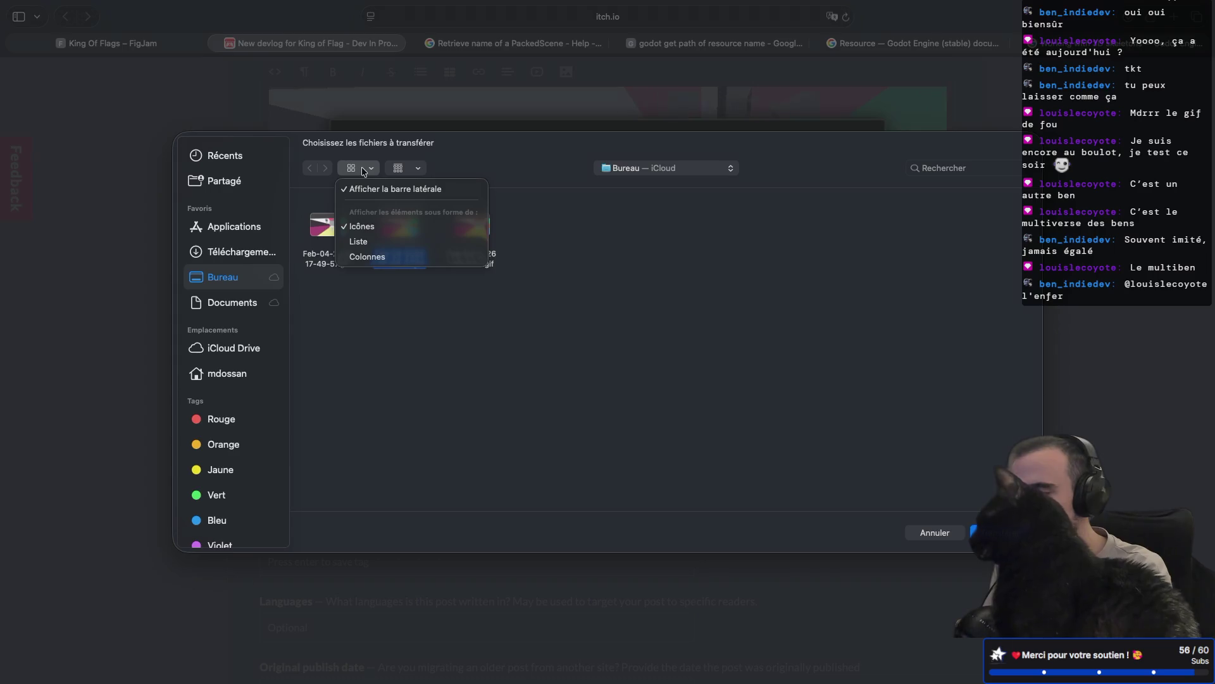
pyautogui.click(411, 171)
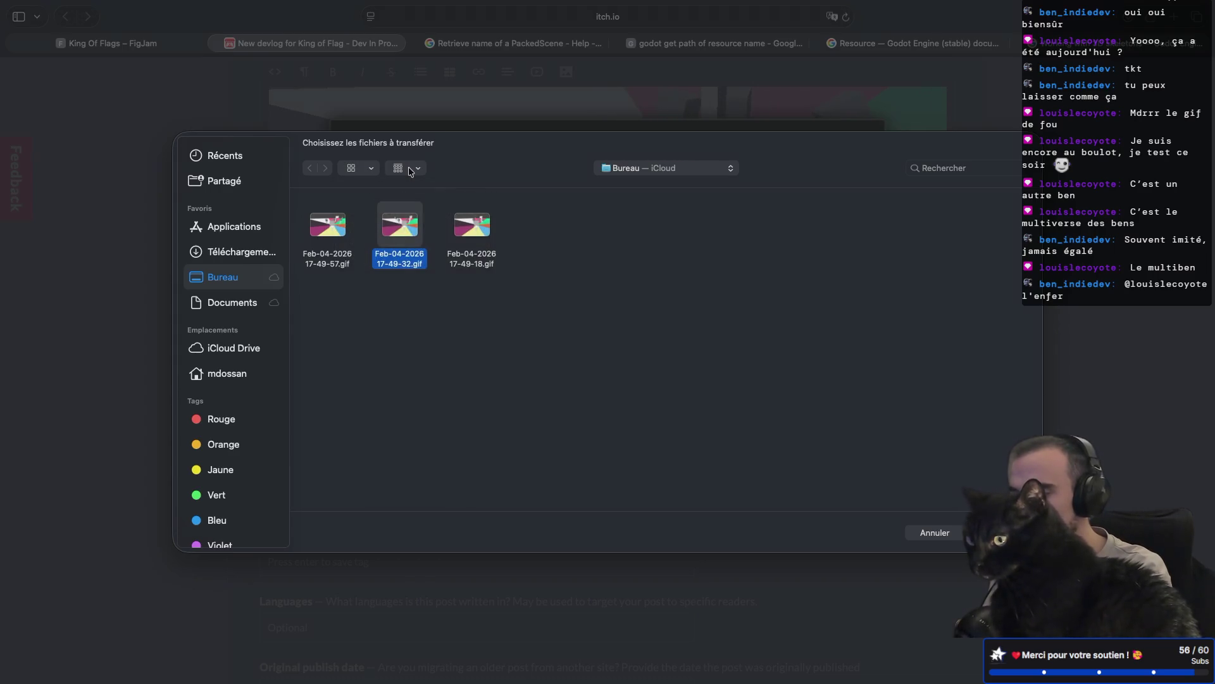
pyautogui.click(410, 171)
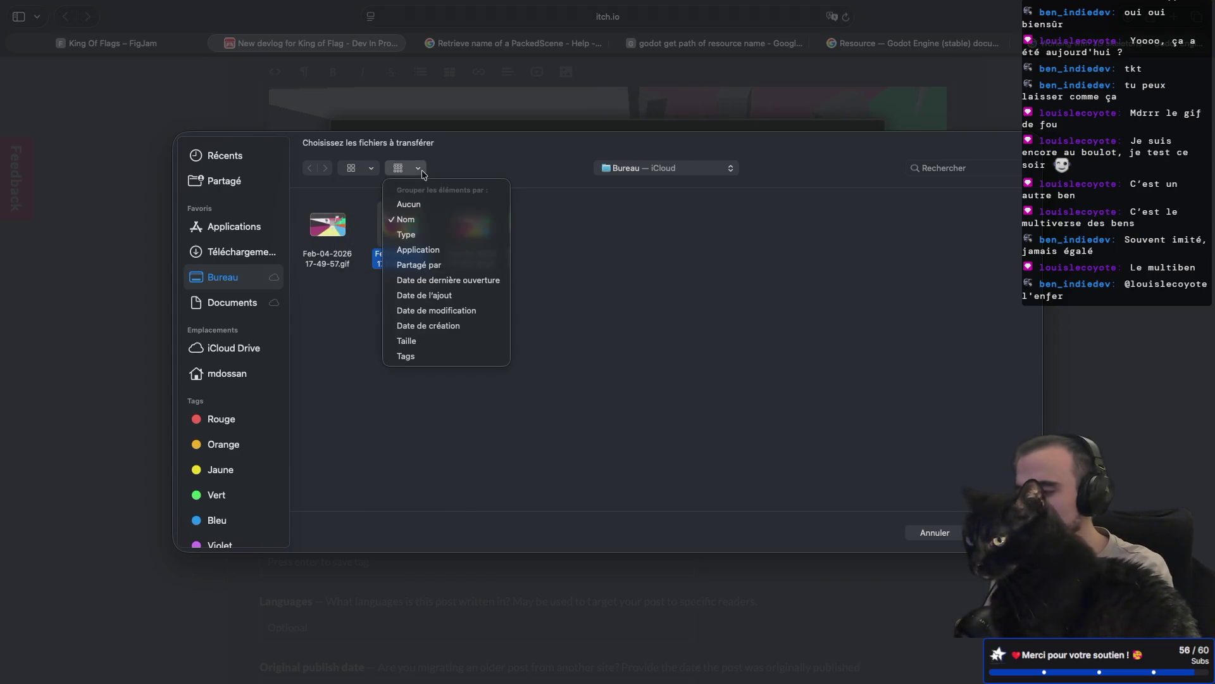
pyautogui.click(451, 157)
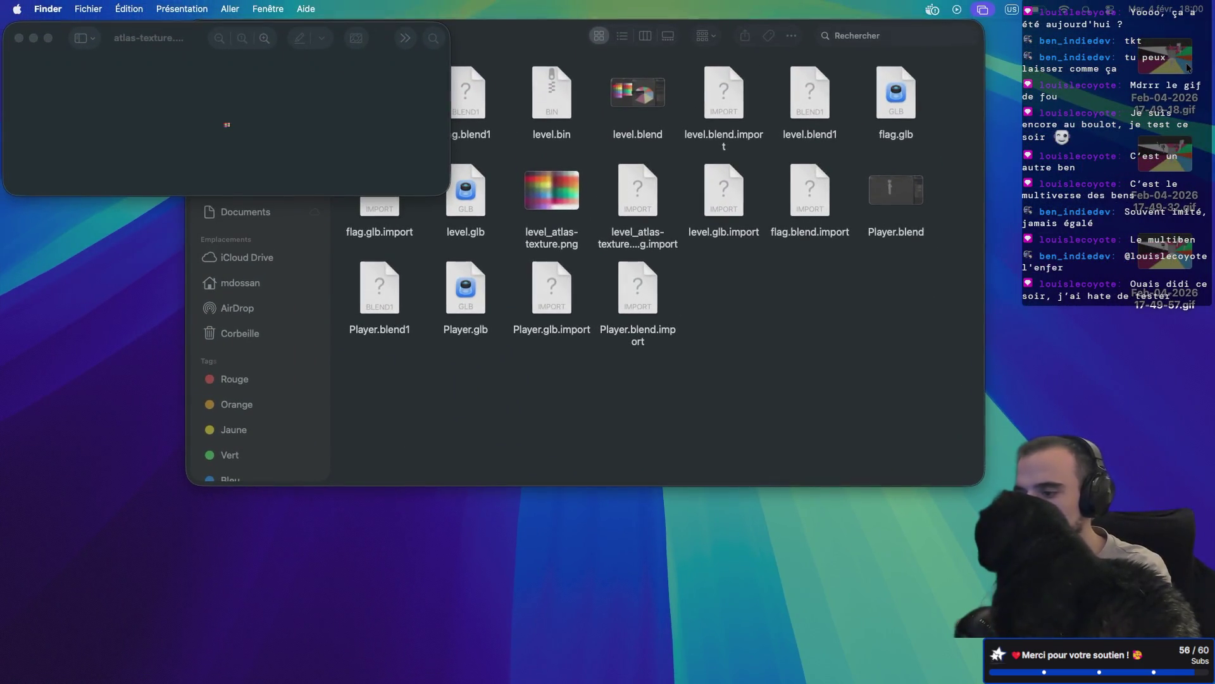
# - Close the atlas-texture preview in Finder and return to the browser's file chooser
pyautogui.click(19, 38)
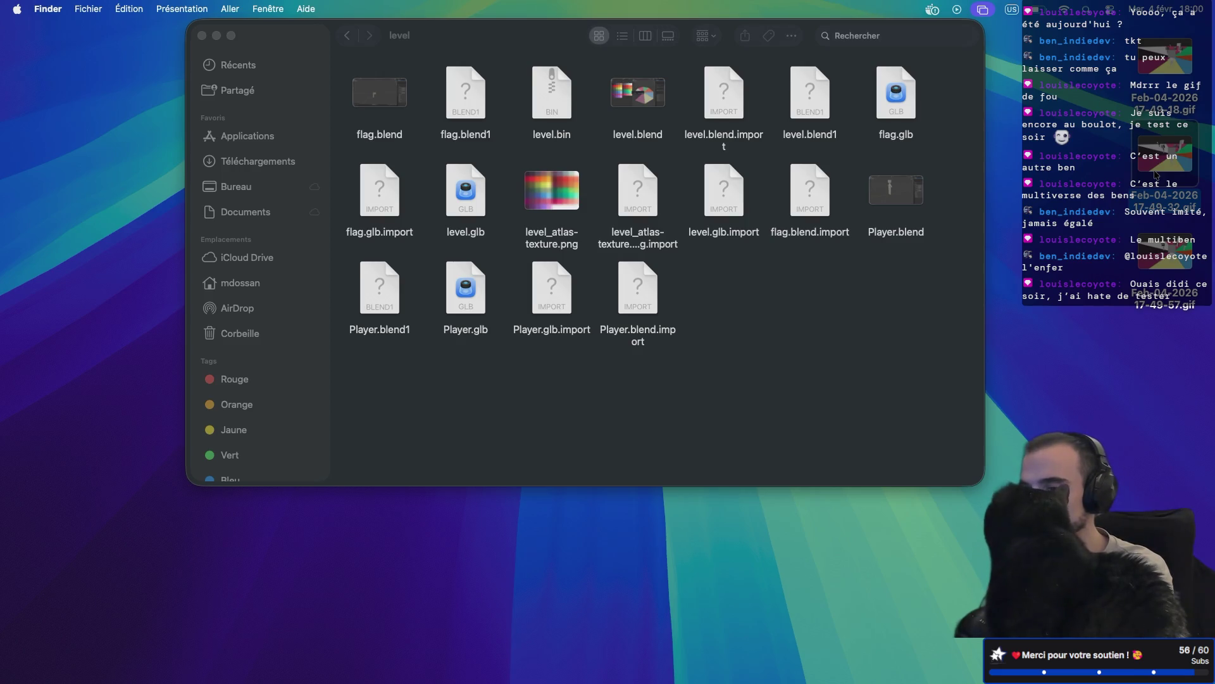
pyautogui.press('super+Tab')
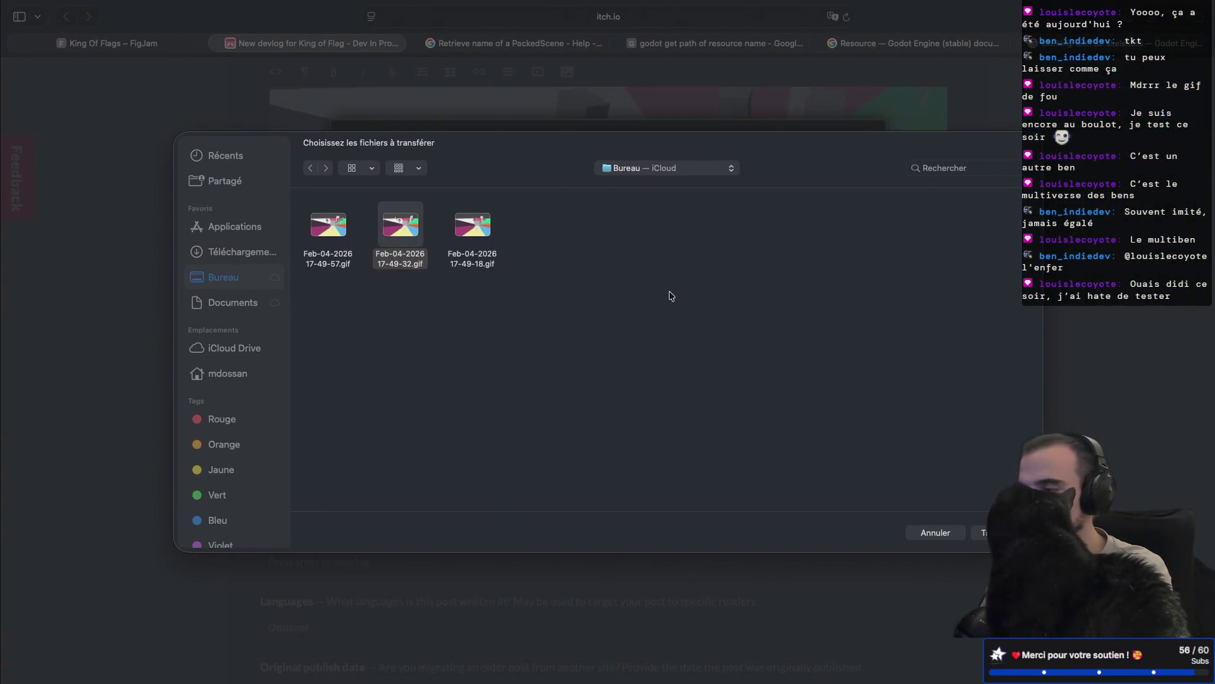
pyautogui.click(331, 239)
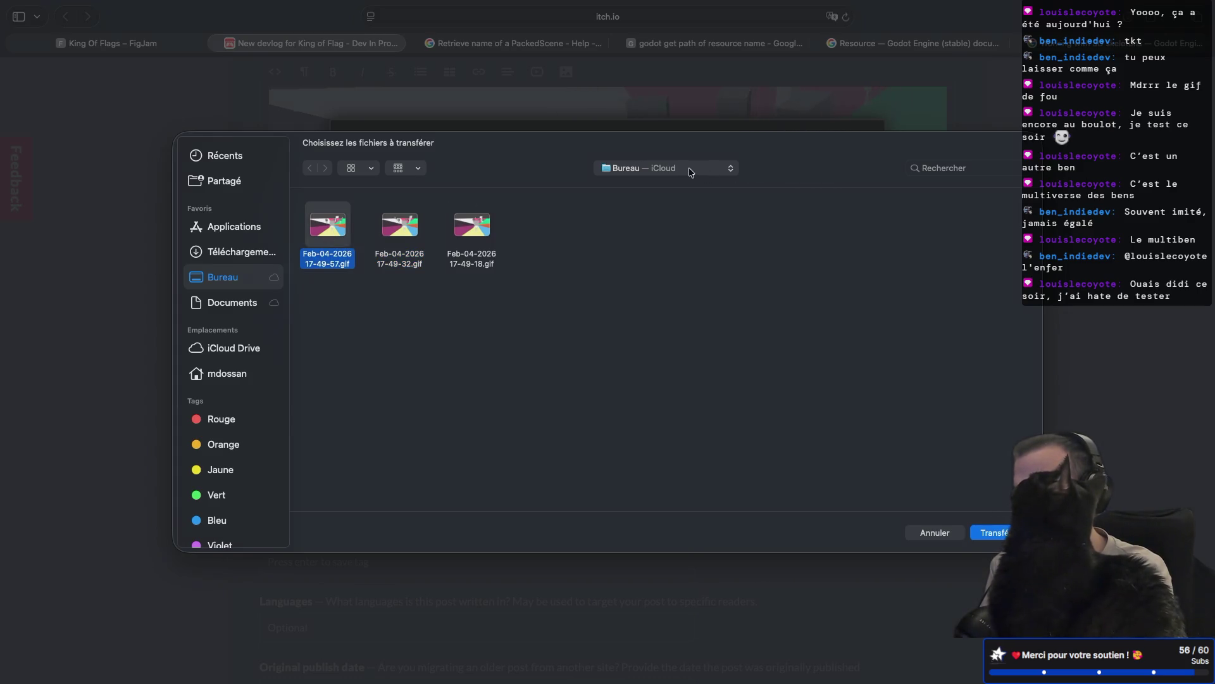
pyautogui.click(228, 300)
pyautogui.click(228, 277)
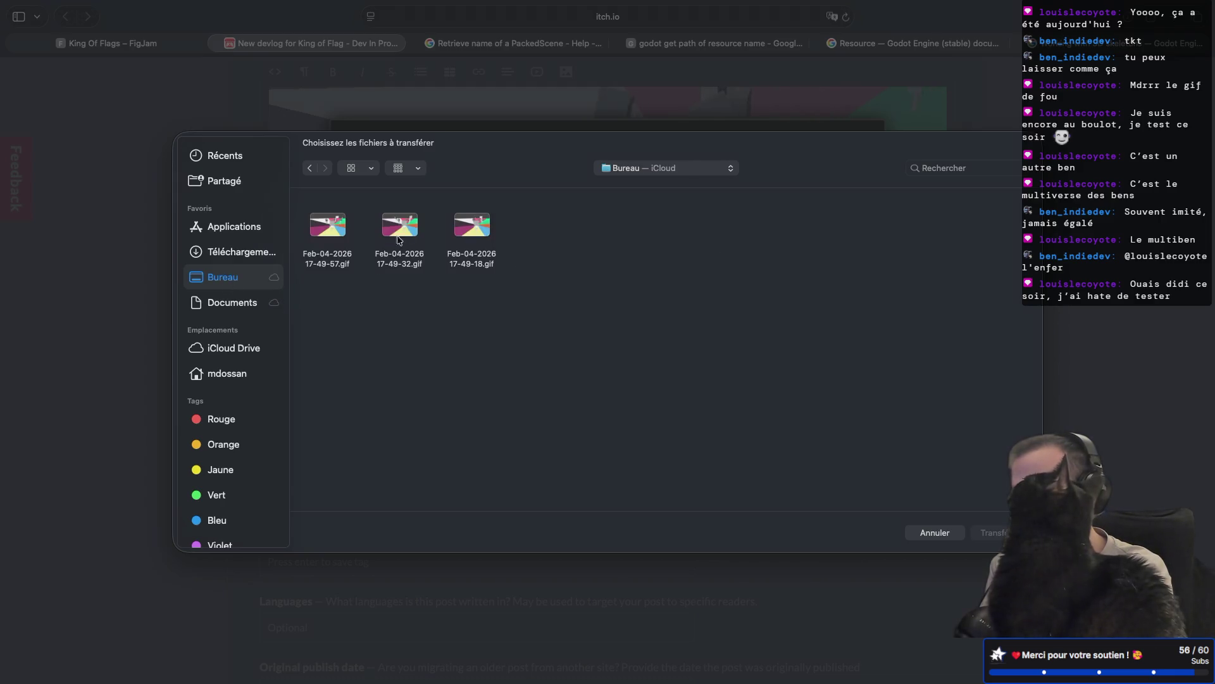
pyautogui.click(403, 226)
pyautogui.rightClick(404, 227)
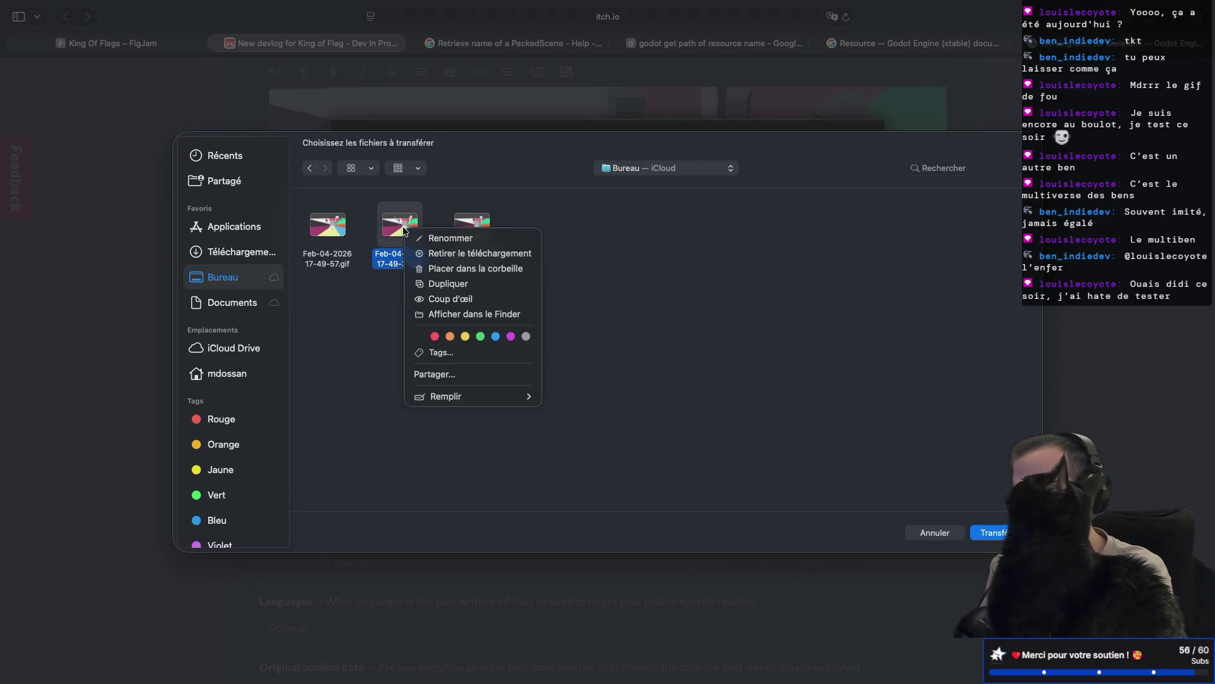
pyautogui.click(403, 228)
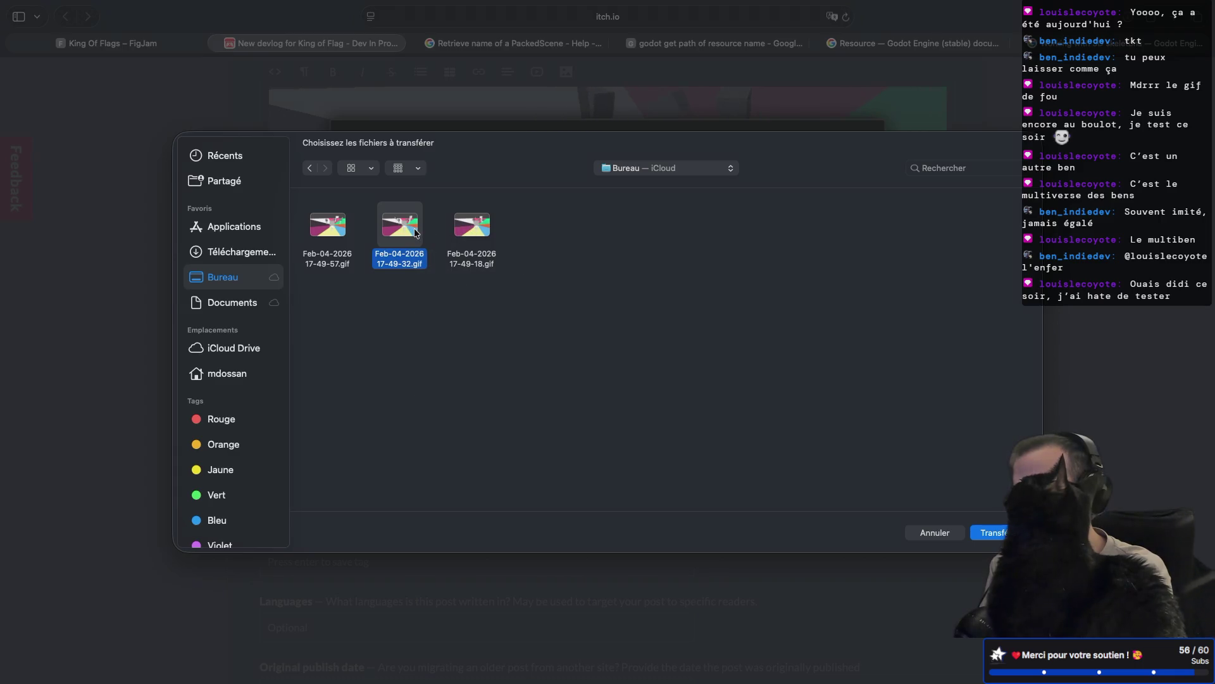
pyautogui.doubleClick(414, 228)
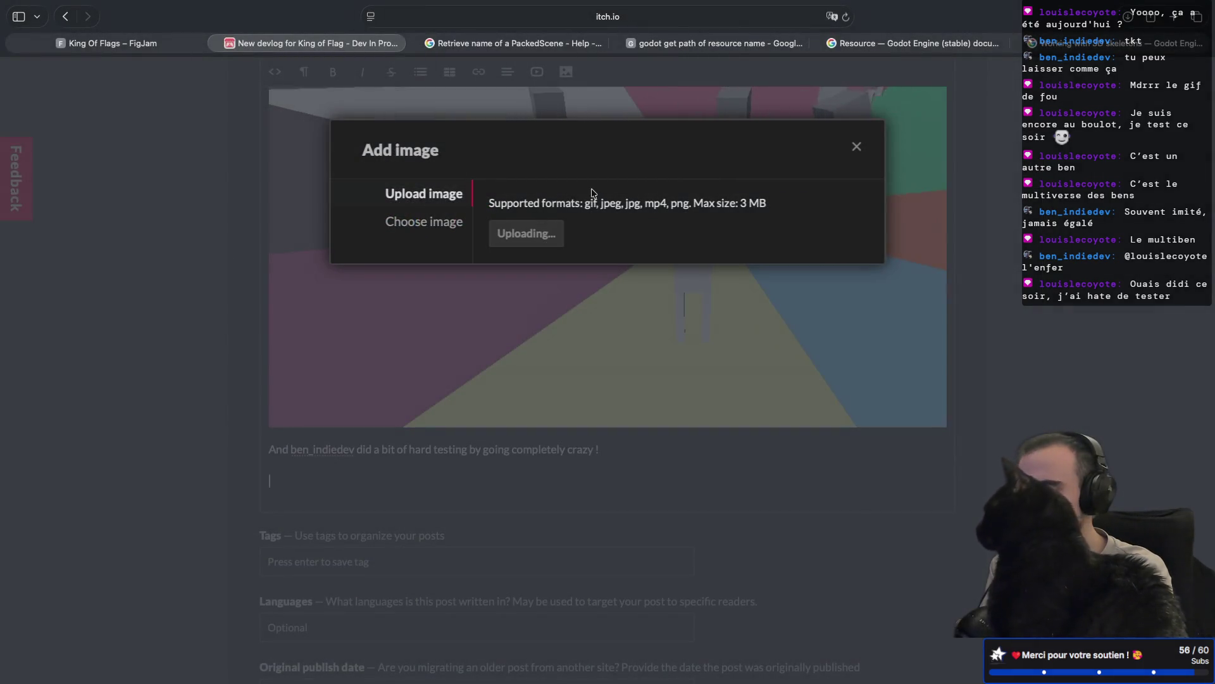
# - Verify the 17-49-32 GIF is embedded below the hard-testing sentence, then switch to HTML source
pyautogui.scroll(-3, 605, 230)
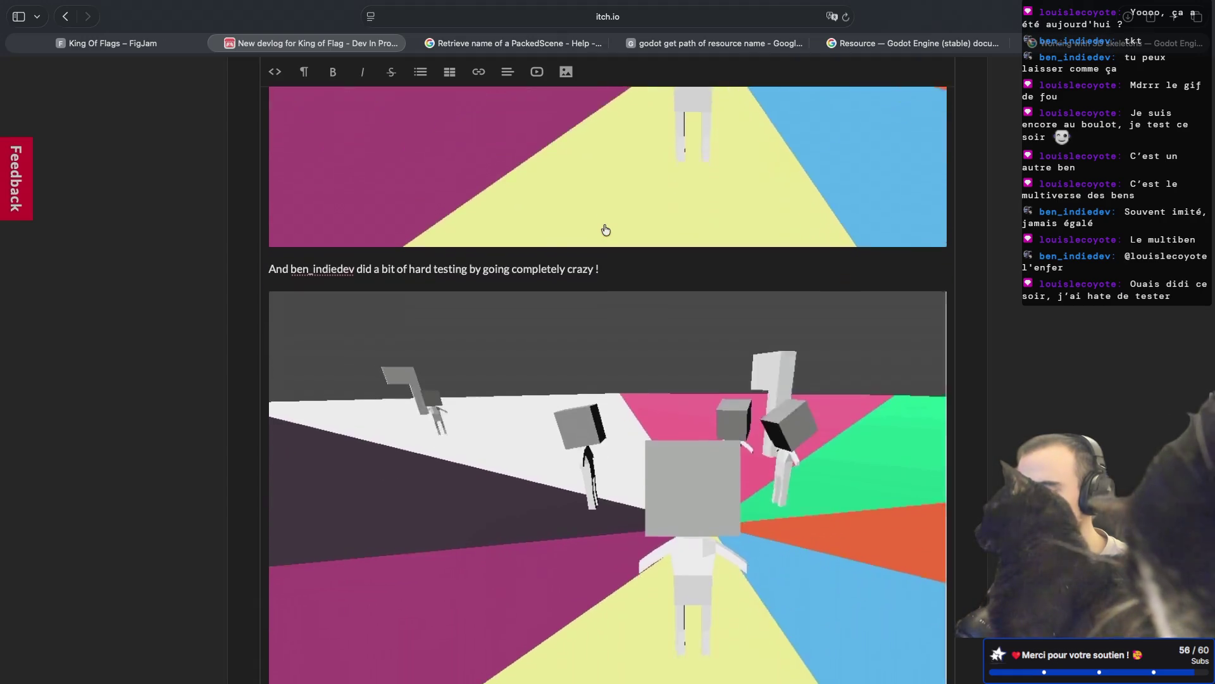
pyautogui.scroll(-1, 805, 442)
pyautogui.scroll(-3, 806, 442)
pyautogui.scroll(2, 805, 442)
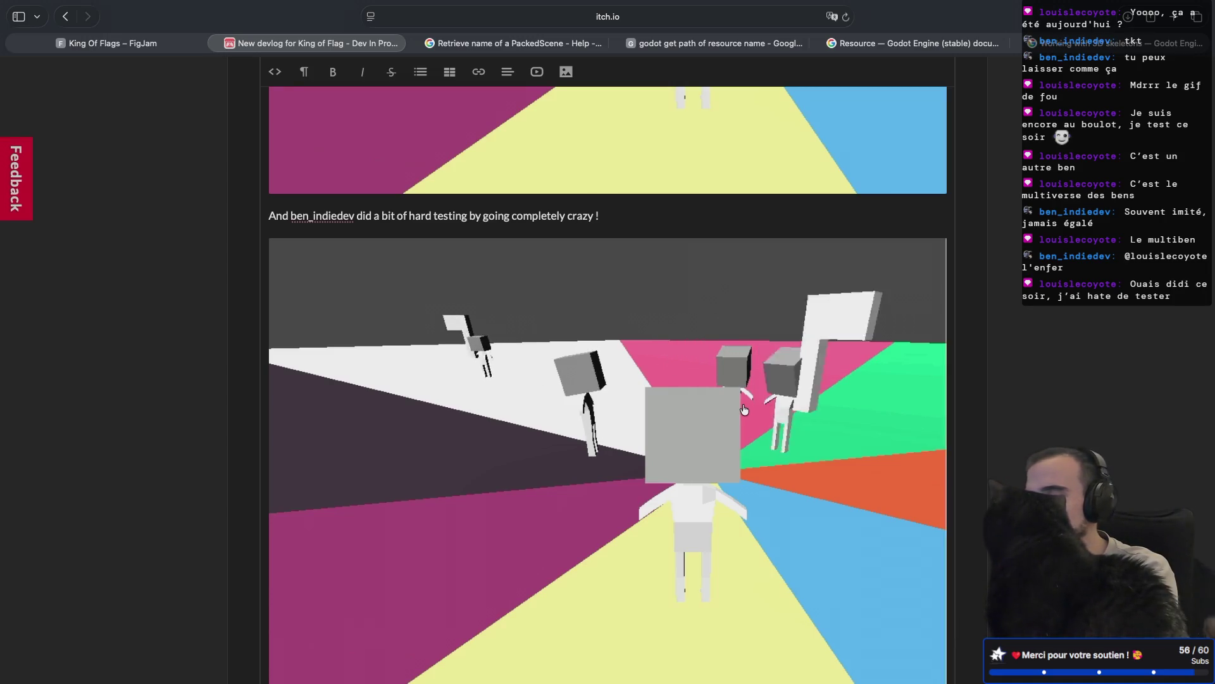
pyautogui.scroll(-5, 744, 410)
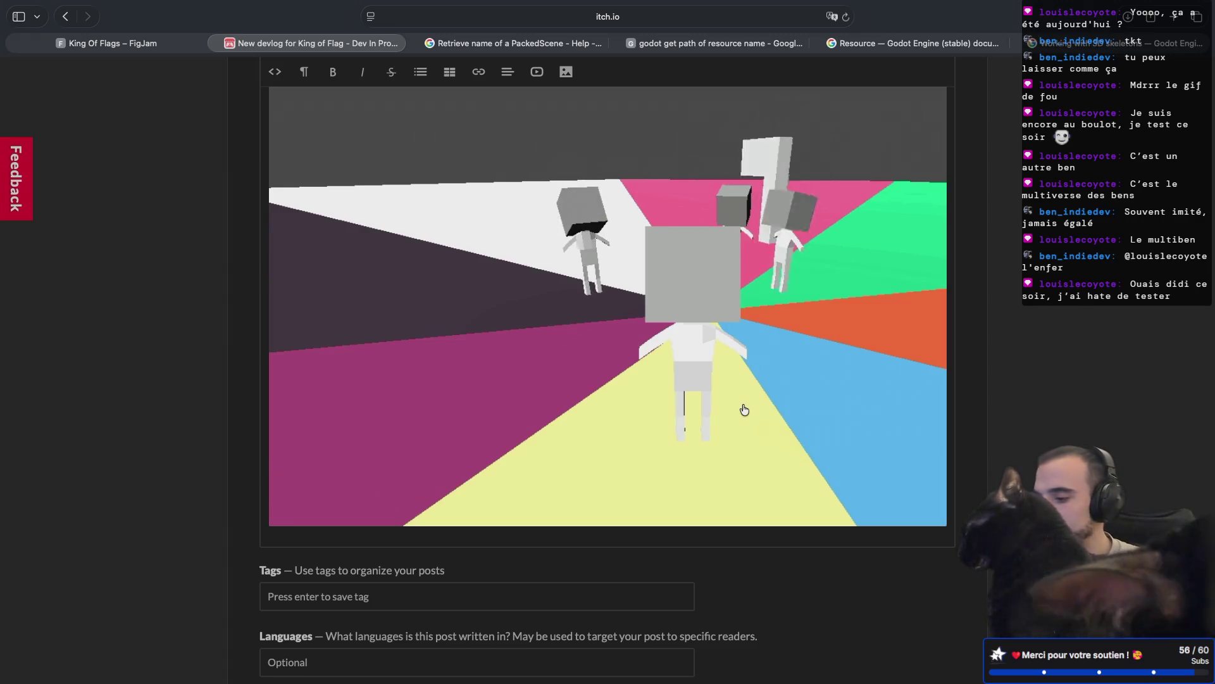
pyautogui.scroll(15, 745, 410)
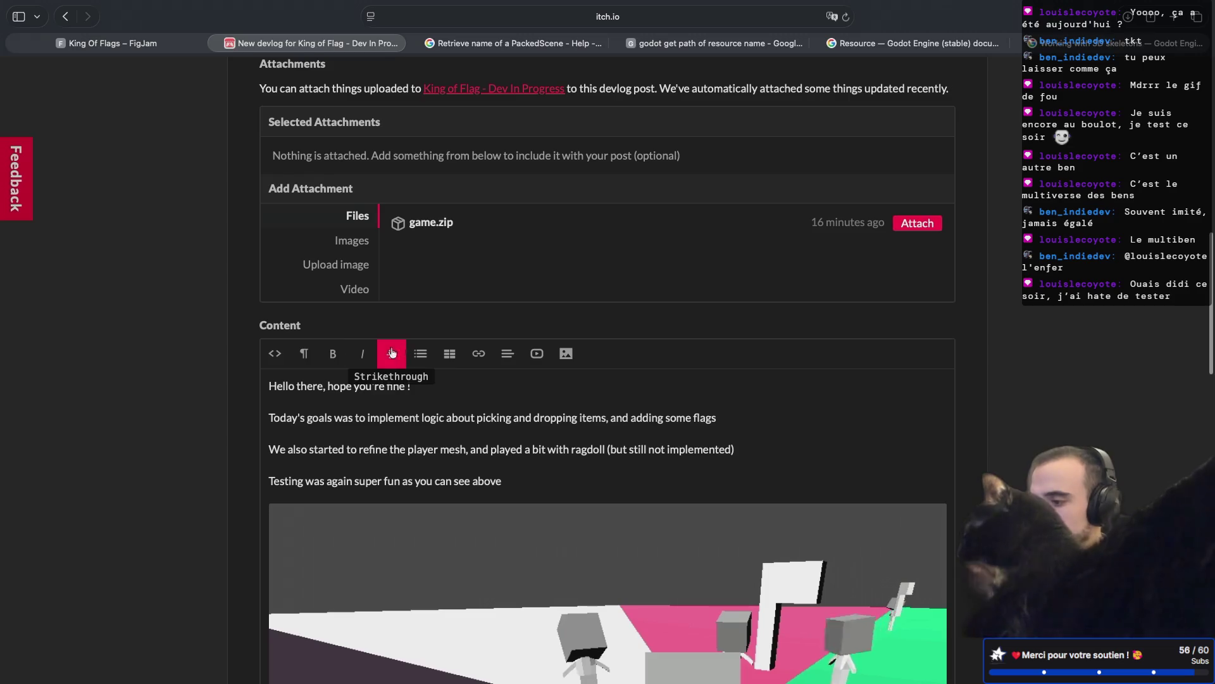
pyautogui.click(275, 353)
# - Delete the trailing <br></p> and the <p> tags before both img tags, each on its own line
pyautogui.scroll(-4, 745, 396)
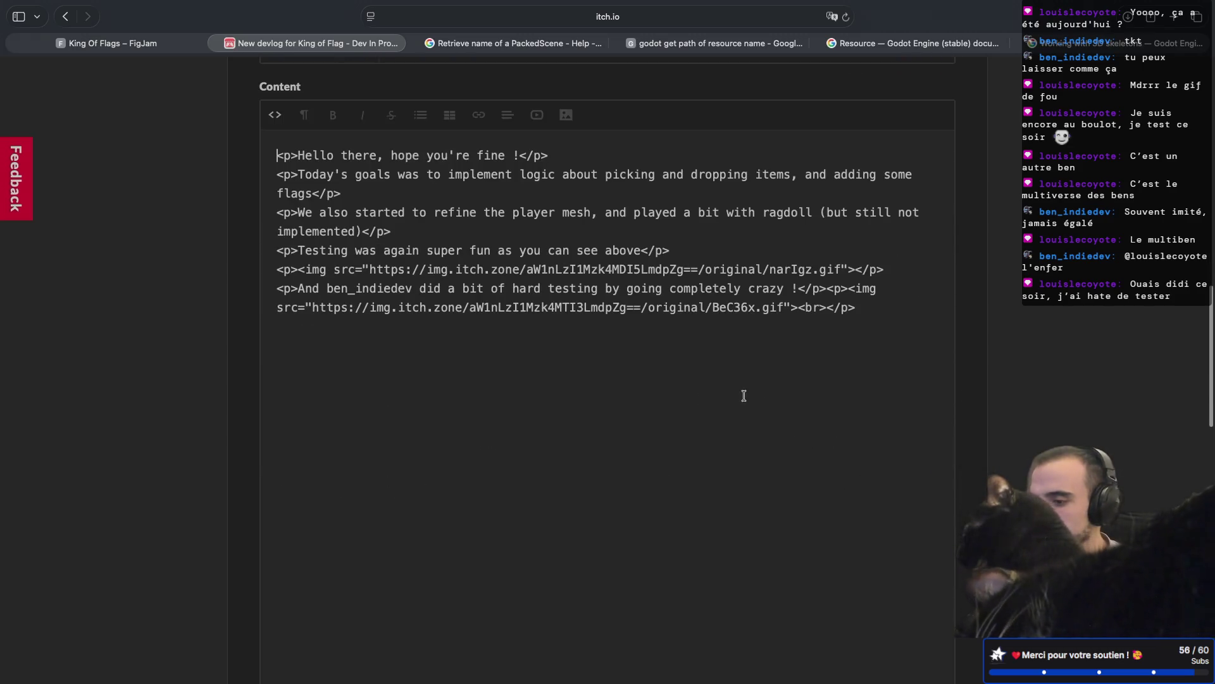
pyautogui.press('BackSpace')
pyautogui.press('BackSpace')
pyautogui.press('BackSpace')
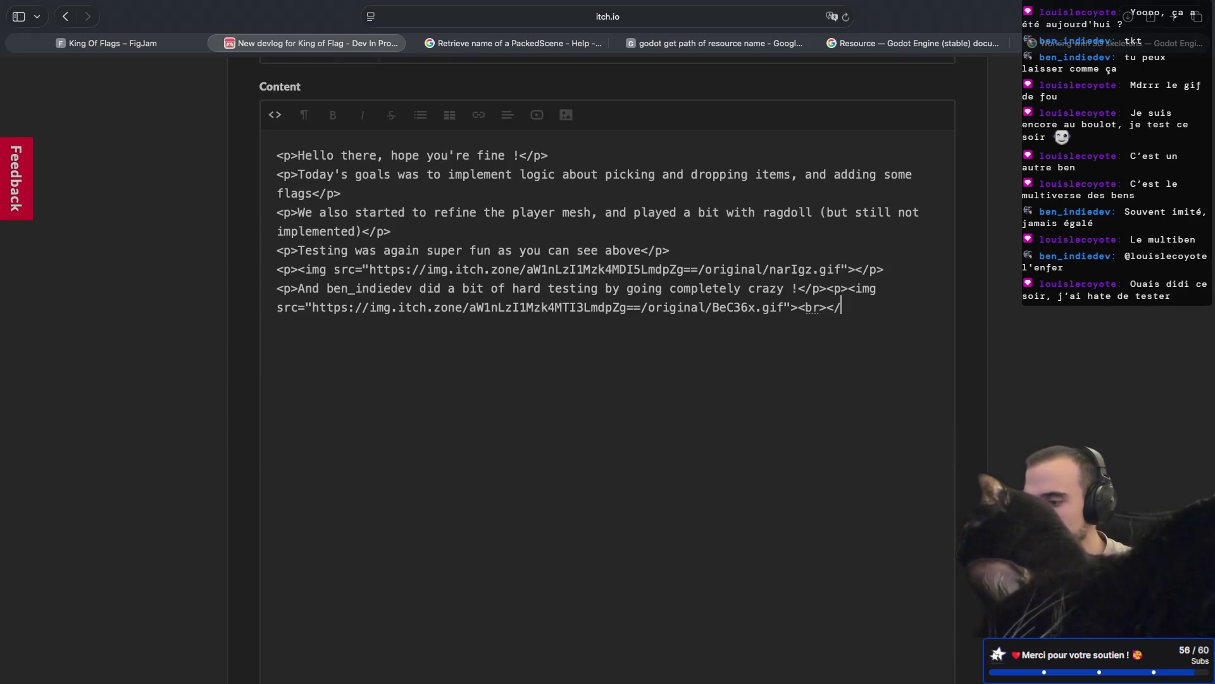
pyautogui.press('BackSpace')
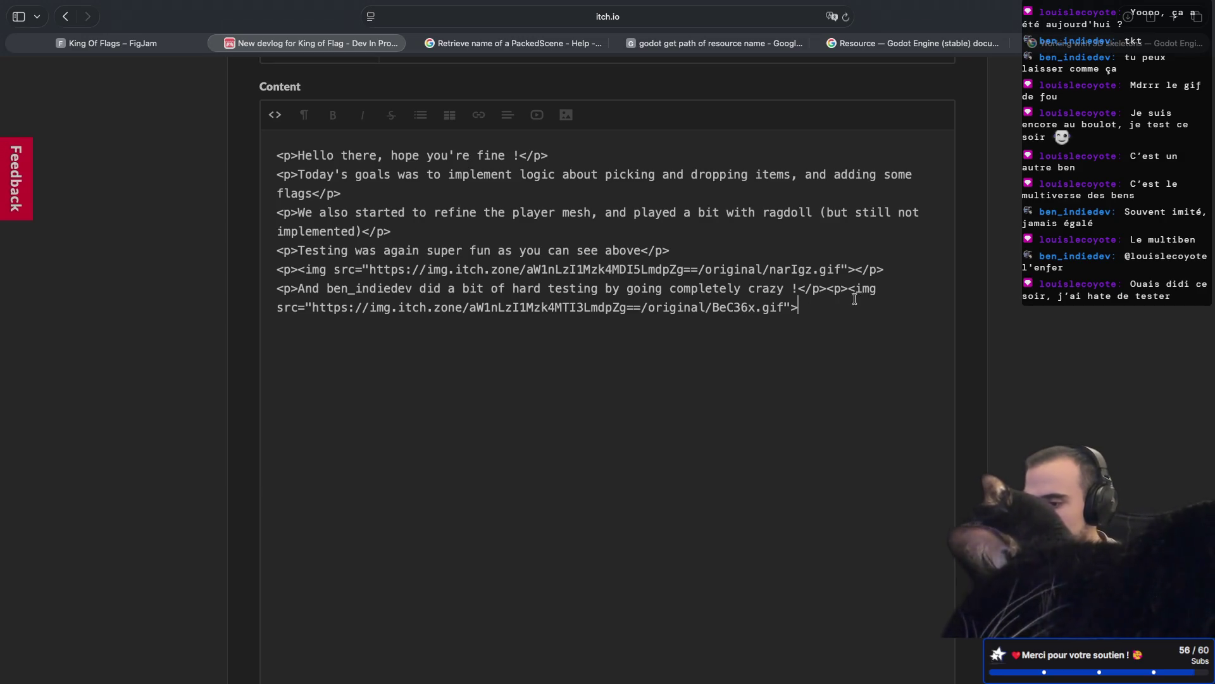
pyautogui.press('BackSpace')
pyautogui.press('BackSpace')
pyautogui.press('BackSpace')
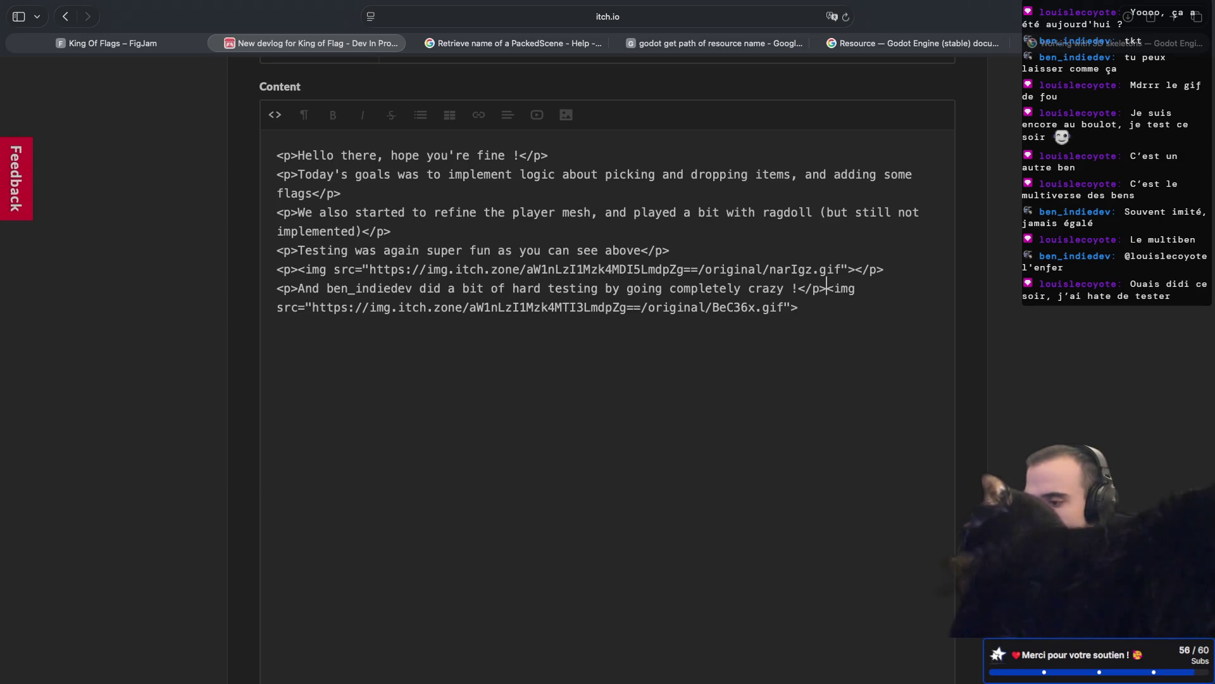
pyautogui.press('Return')
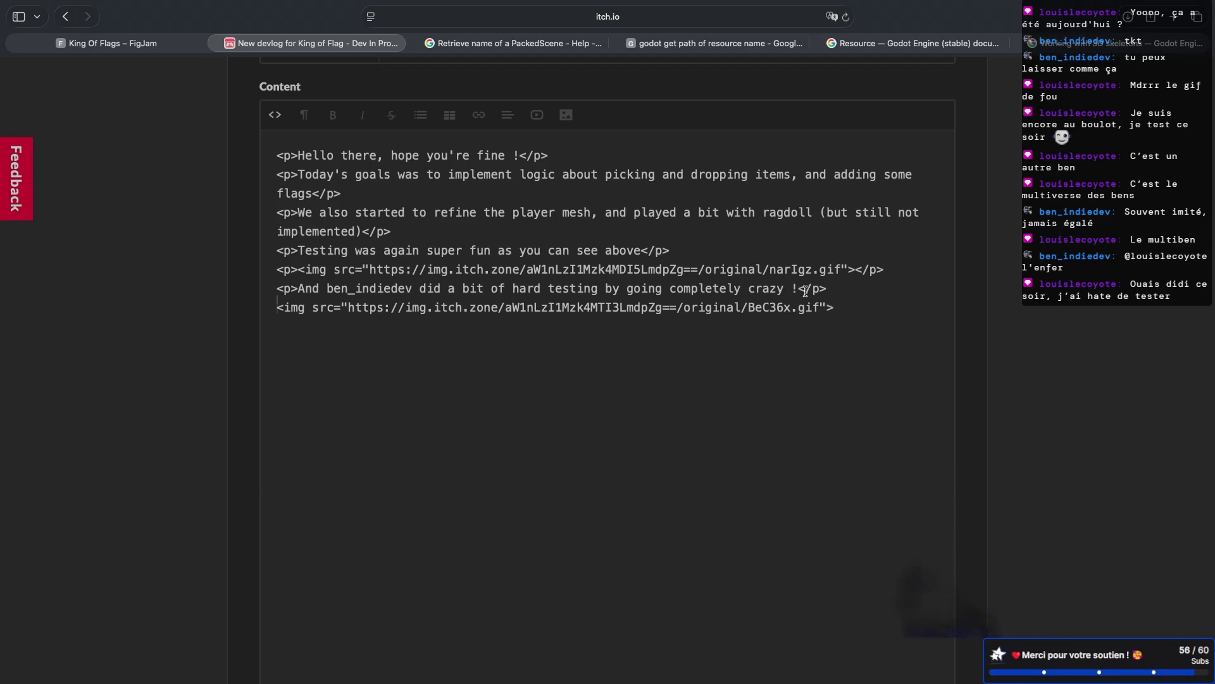
pyautogui.click(297, 269)
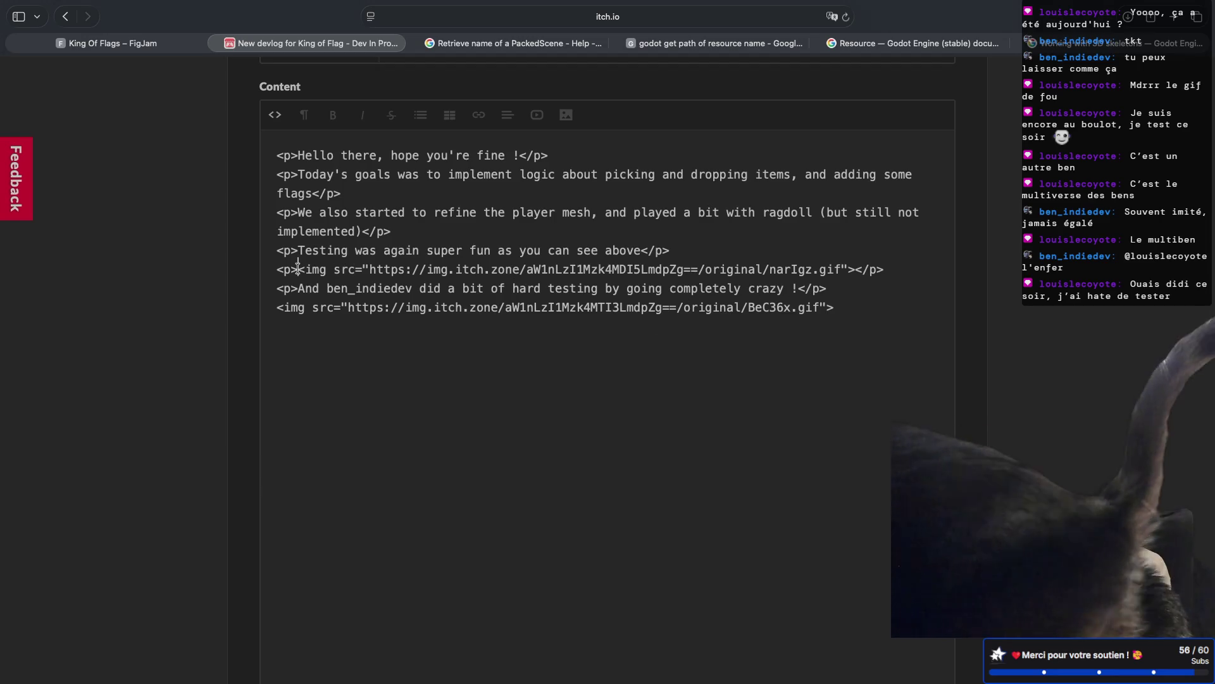
pyautogui.press('BackSpace')
pyautogui.press('BackSpace')
pyautogui.press('BackSpace')
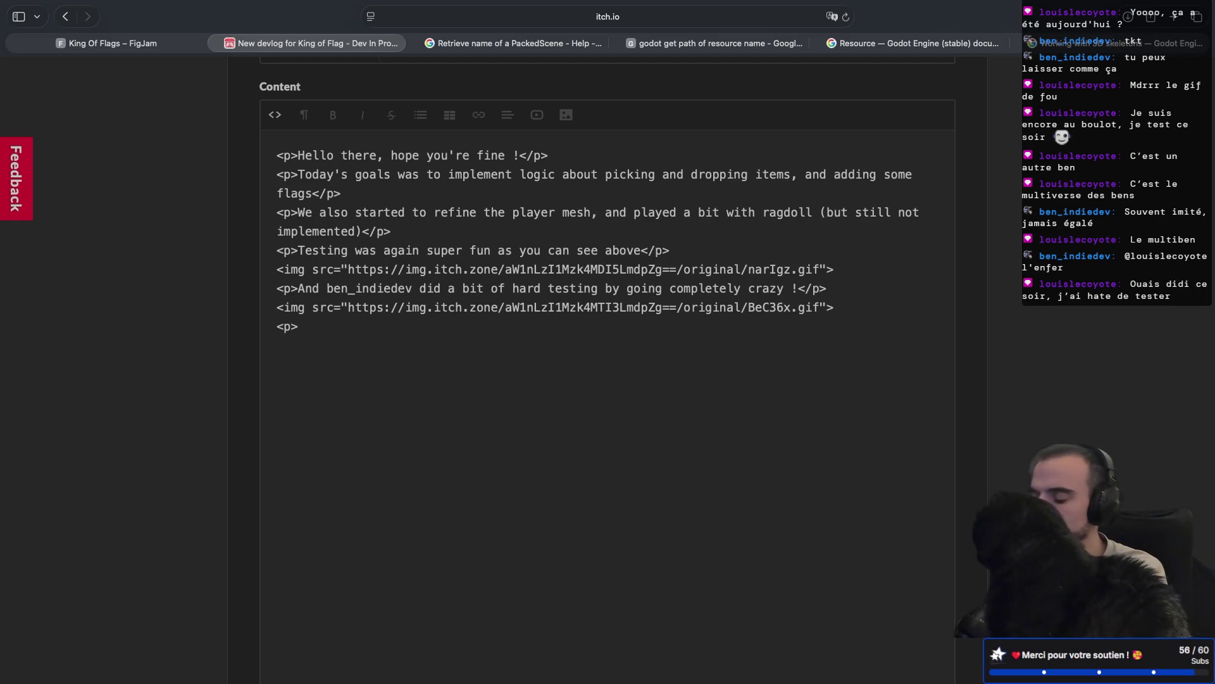
# - Add the closing 'As always see you tomorrow for the next update' and a new-tab Twitch channel link
pyautogui.write('lways see you tomorrow for the next update</p>')
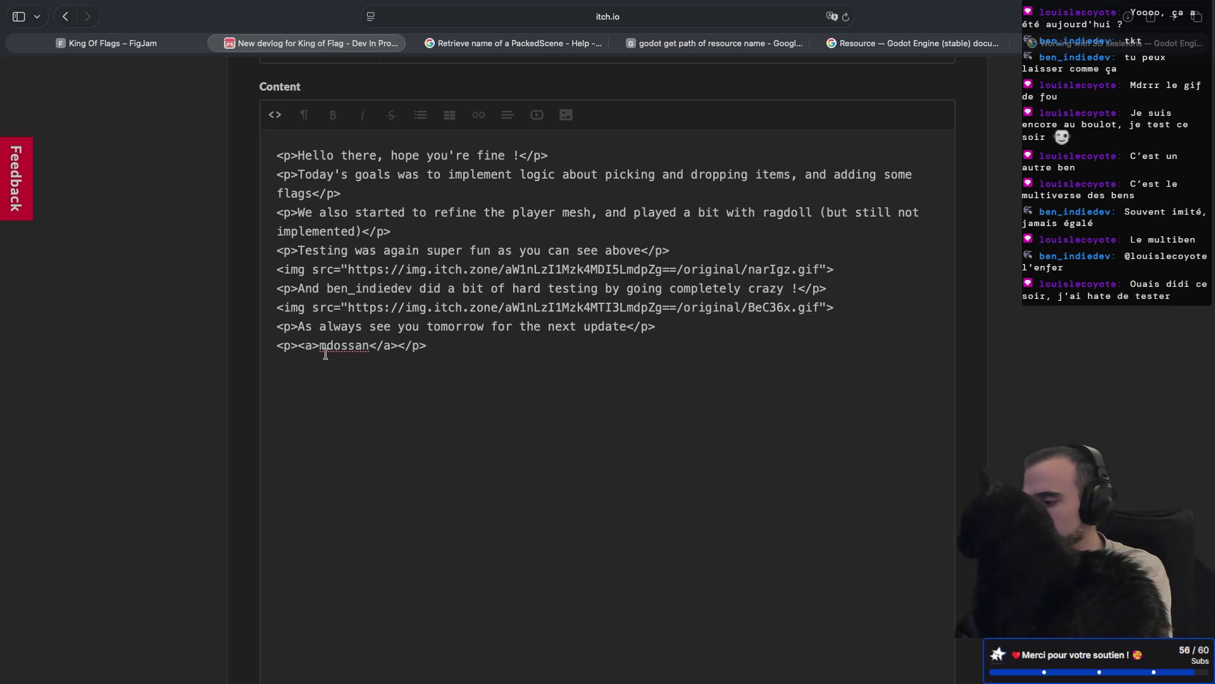
pyautogui.press('BackSpace')
pyautogui.write('hre')
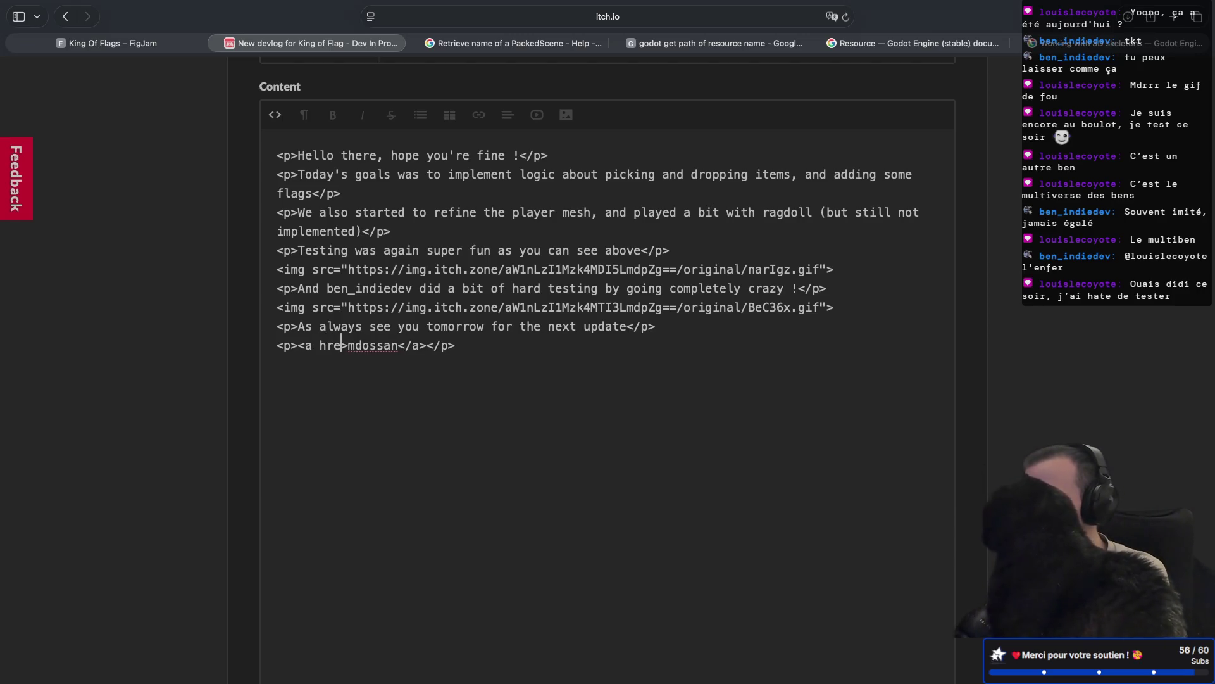
pyautogui.write('=""')
pyautogui.write('https://md')
pyautogui.press('BackSpace')
pyautogui.press('BackSpace')
pyautogui.write('twitch.tv/mdo')
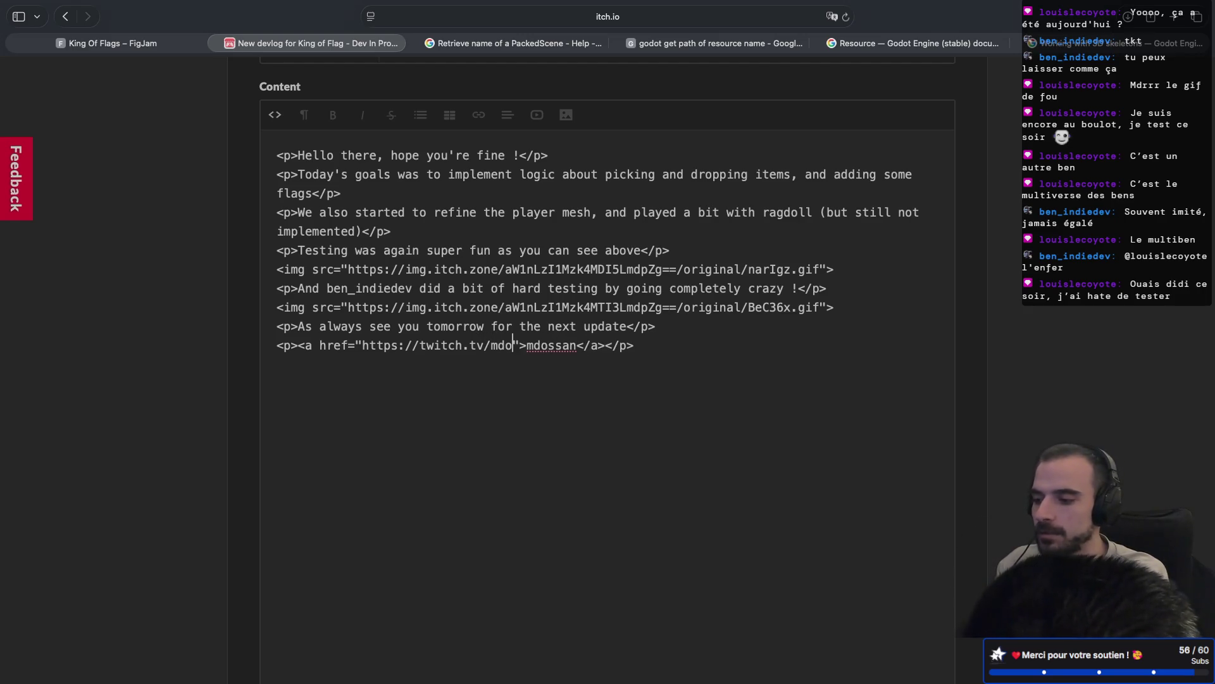
pyautogui.write('ssan')
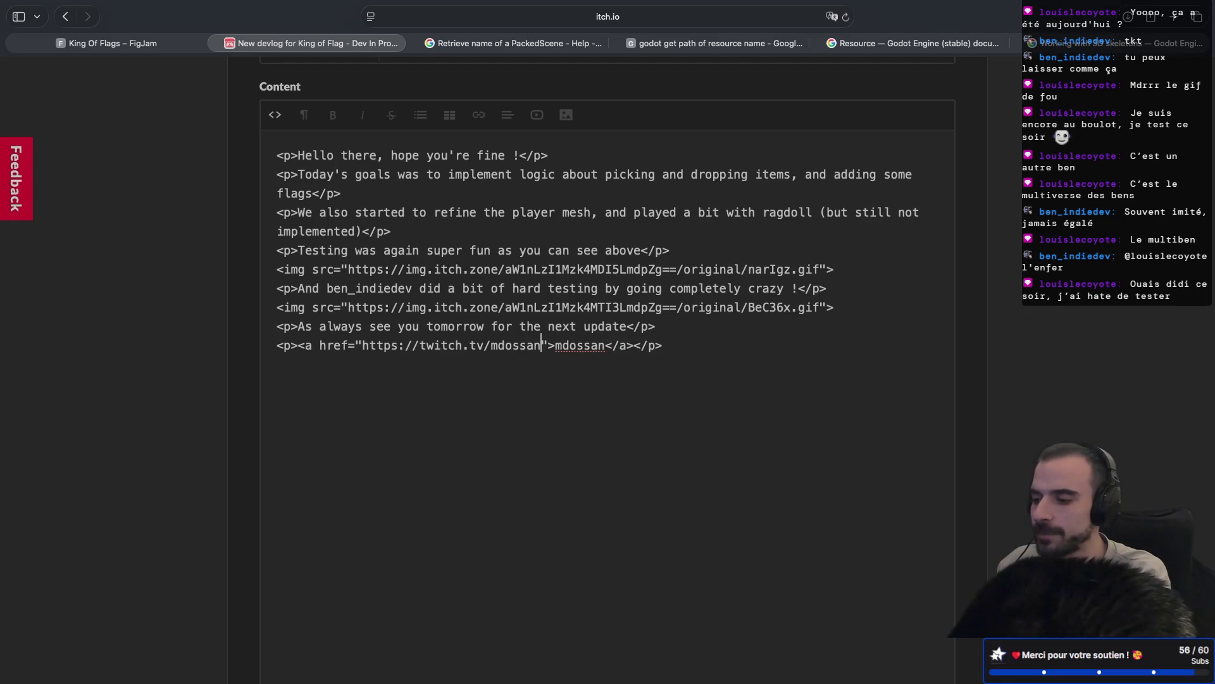
pyautogui.write(' target="')
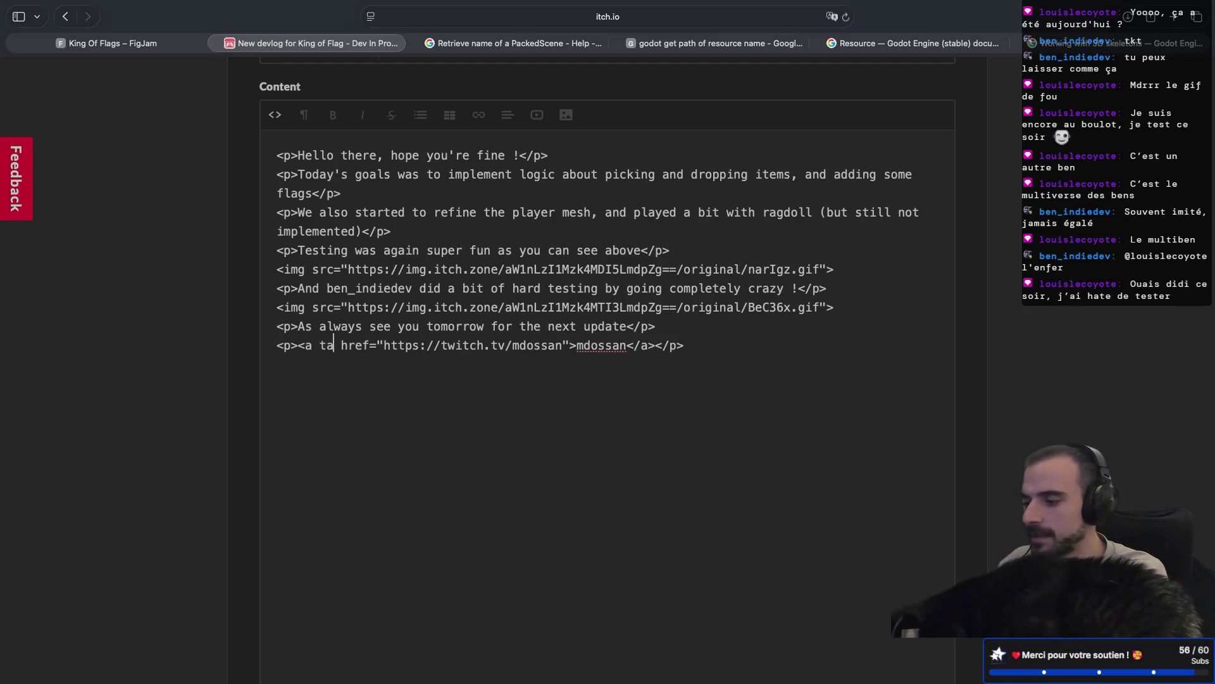
pyautogui.write('"')
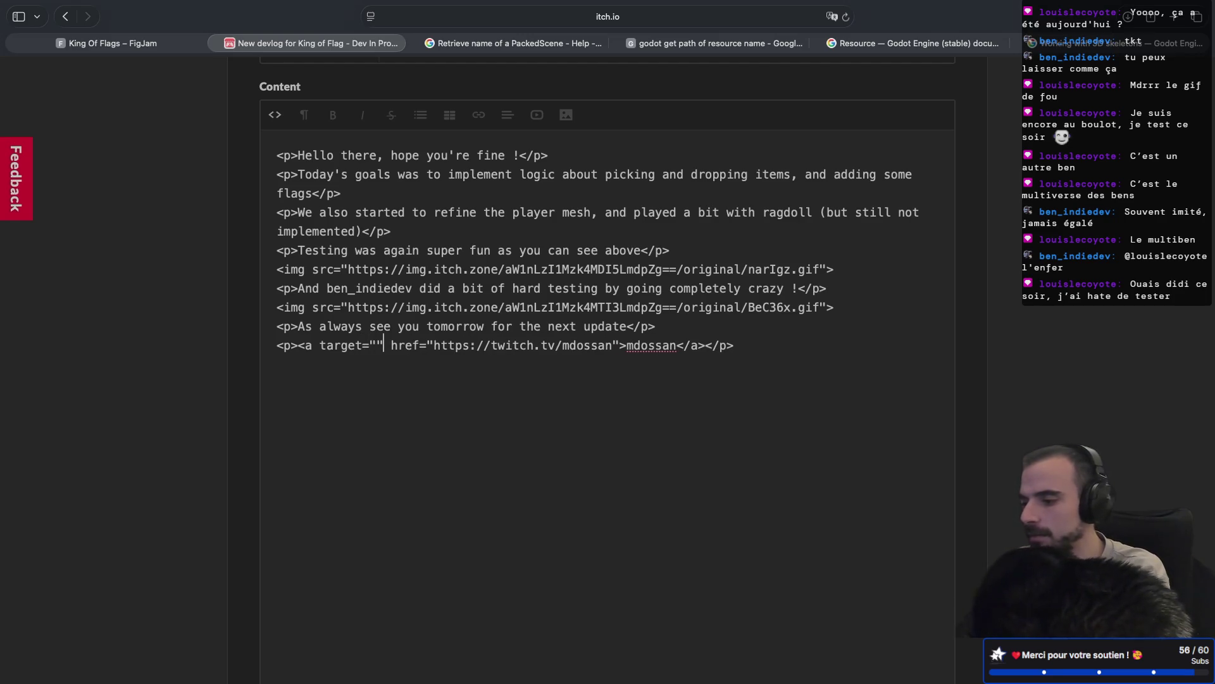
pyautogui.write('_blank')
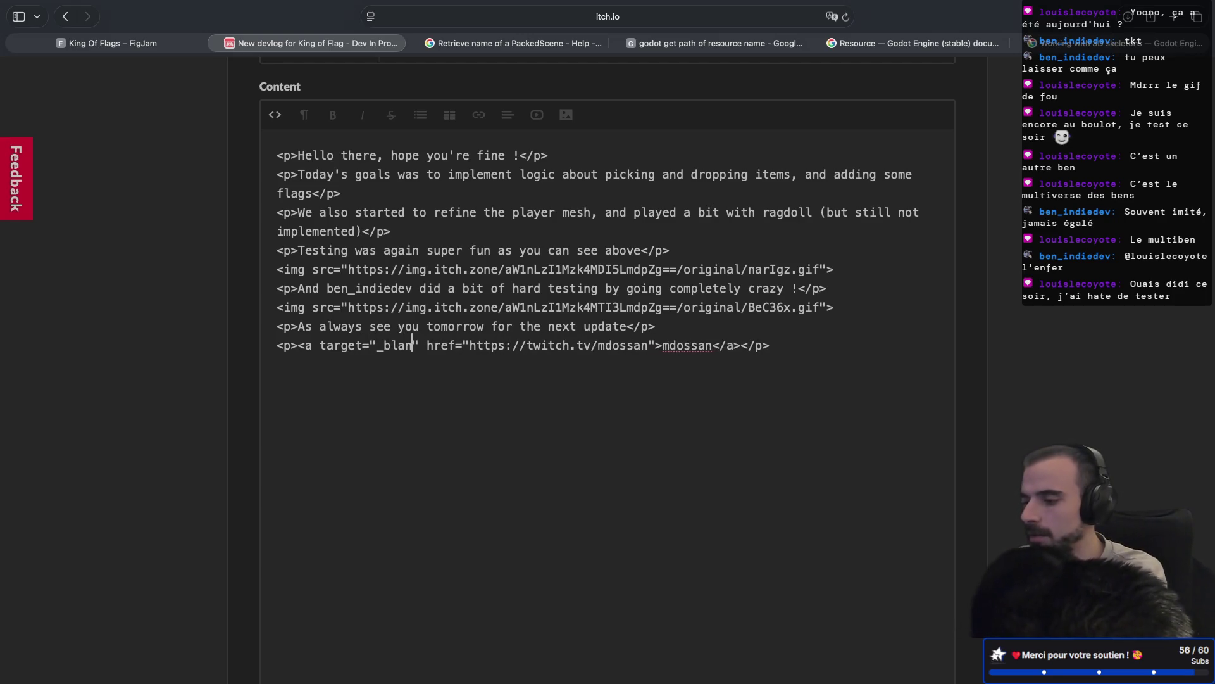
pyautogui.scroll(-1, 489, 344)
pyautogui.scroll(2, 489, 344)
# - Set the '26.02.04 - Flags, pick and drop !' post's visibility to Published and save it
pyautogui.scroll(-10, 489, 344)
pyautogui.scroll(-5, 489, 344)
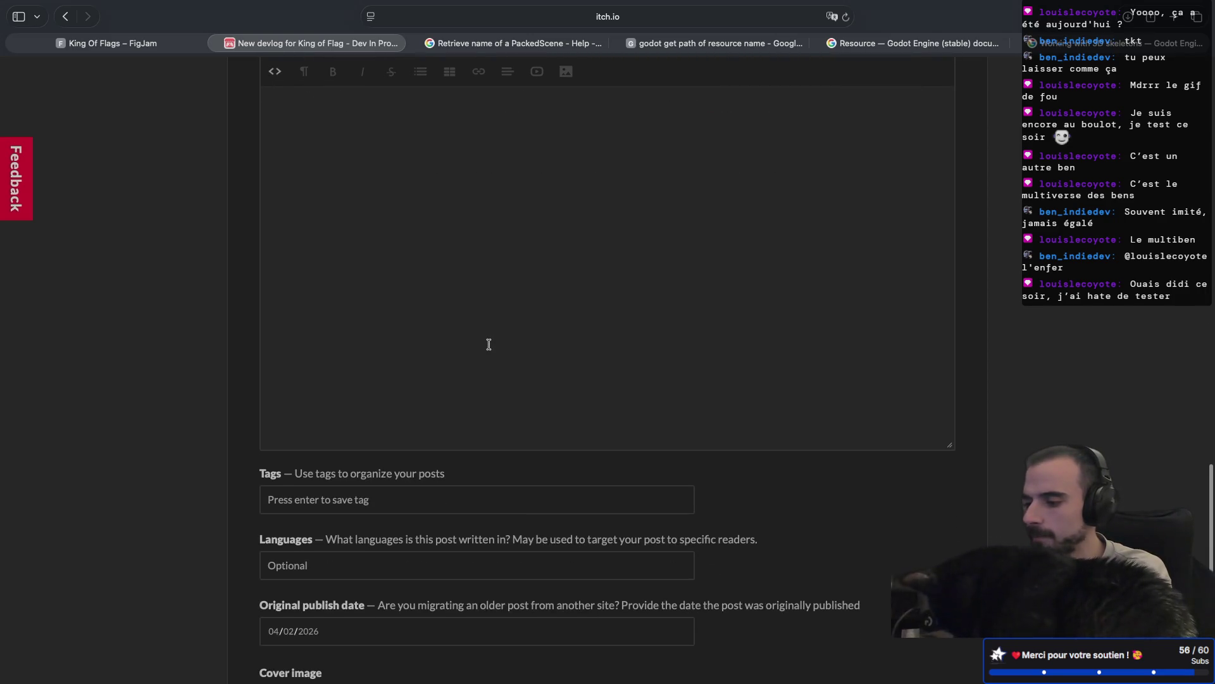
pyautogui.scroll(-5, 489, 343)
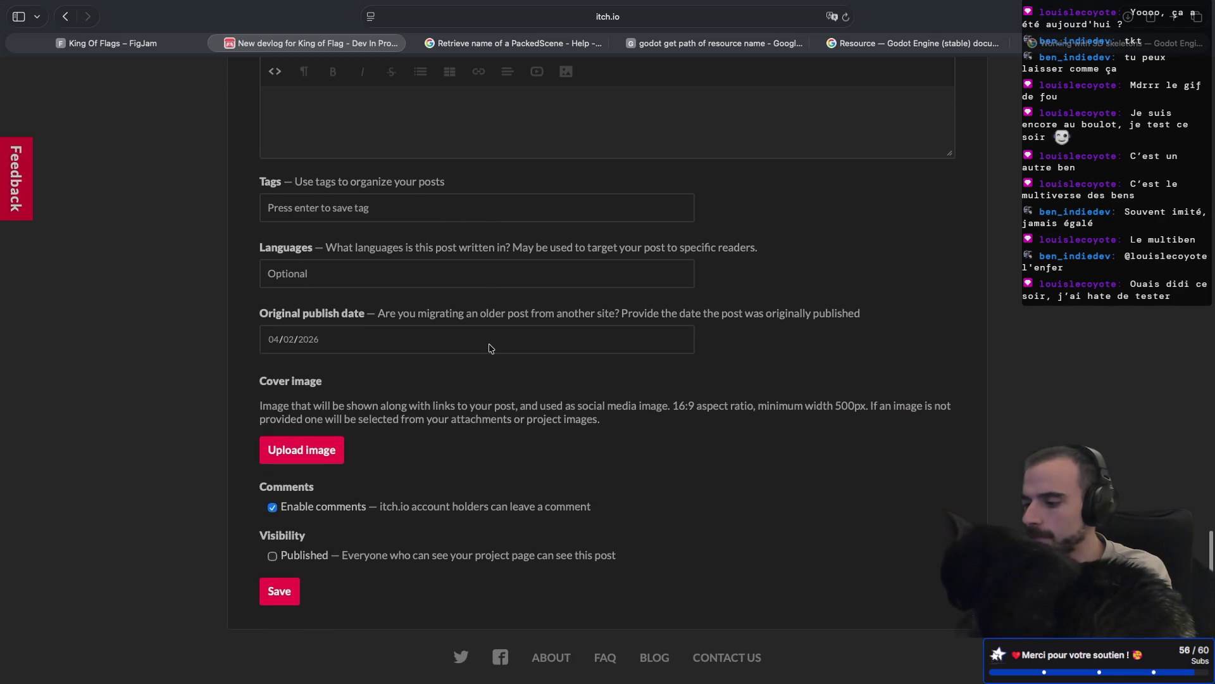
pyautogui.scroll(1, 489, 348)
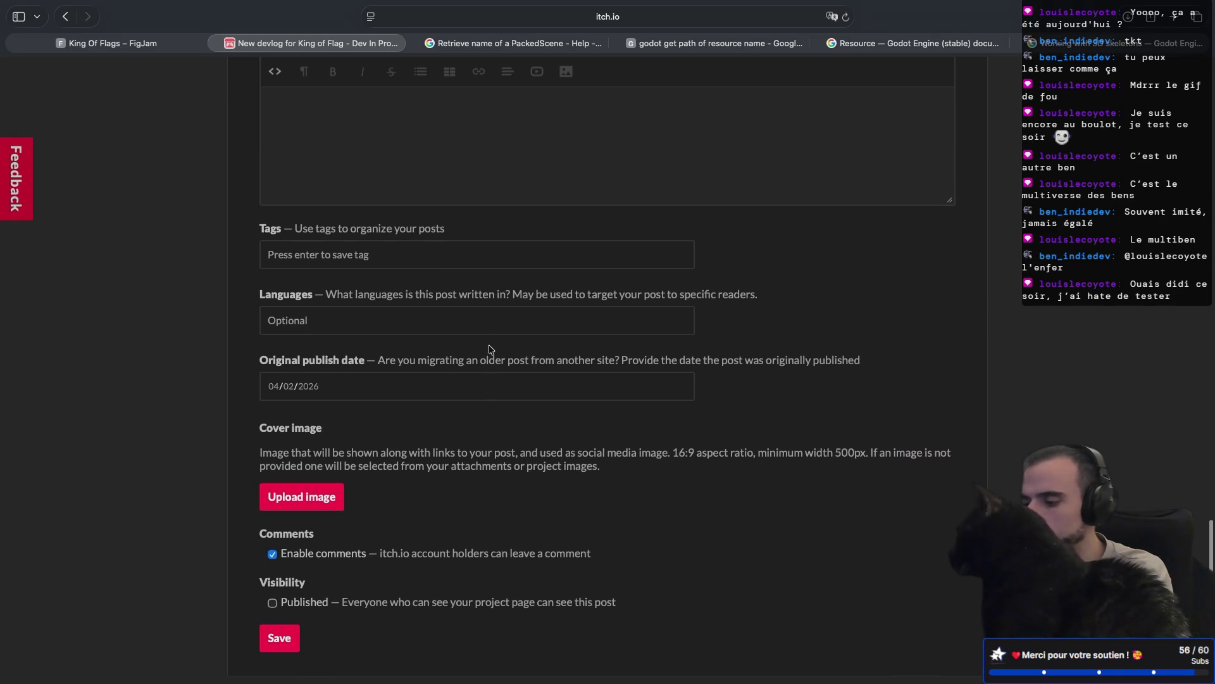
pyautogui.scroll(10, 346, 462)
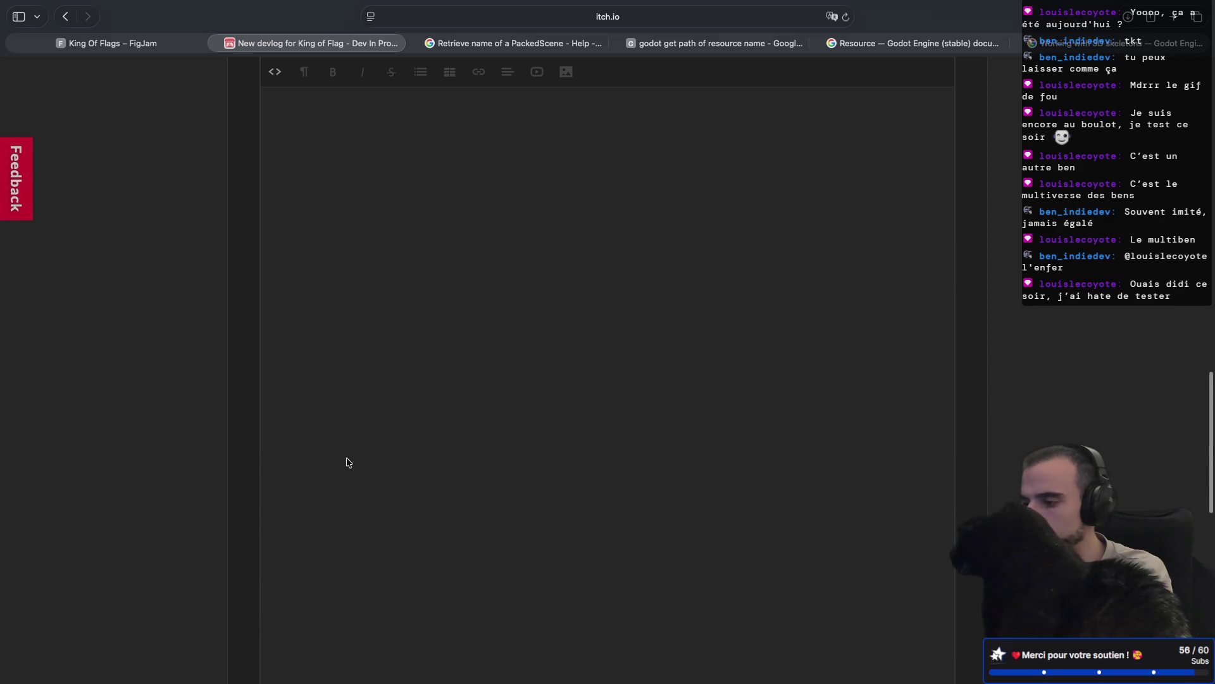
pyautogui.scroll(10, 347, 462)
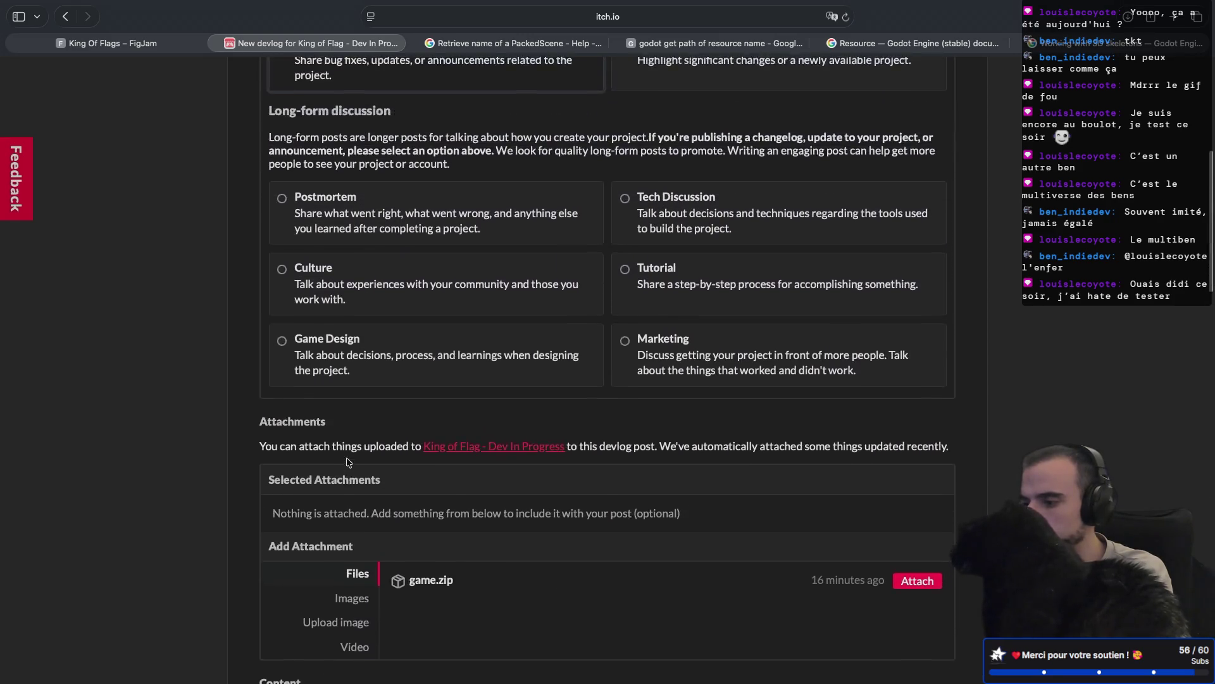
pyautogui.scroll(5, 347, 462)
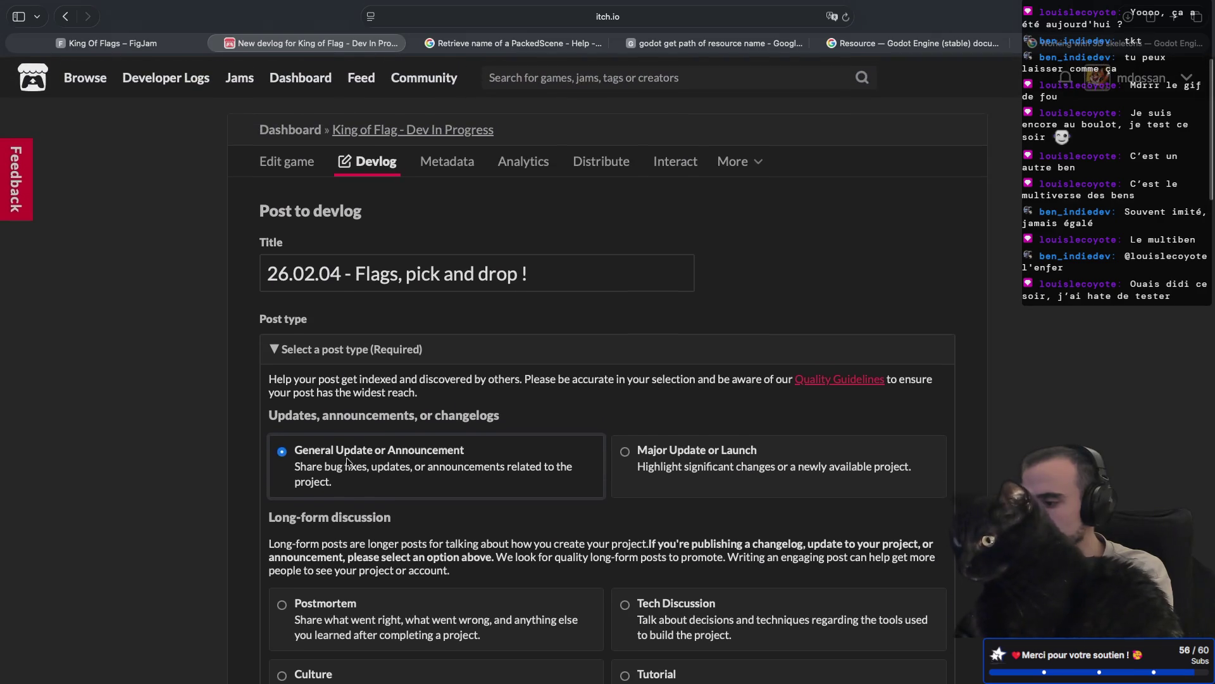
pyautogui.scroll(-10, 347, 462)
pyautogui.scroll(-10, 347, 462)
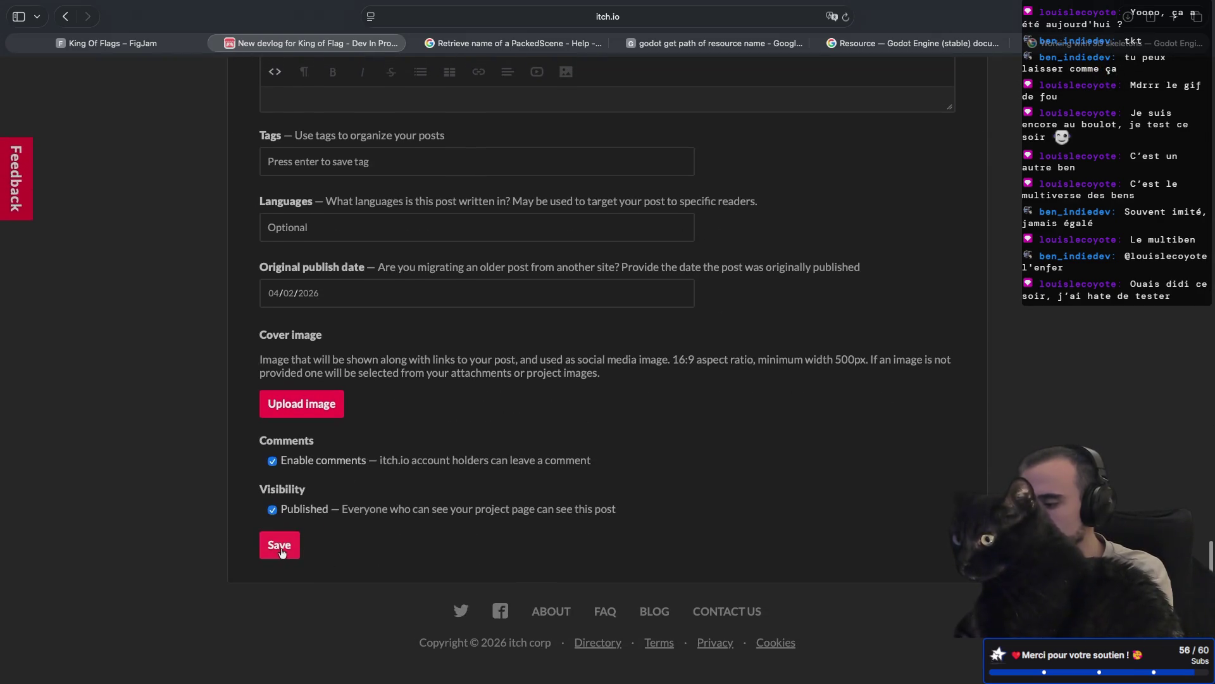
pyautogui.scroll(15, 321, 455)
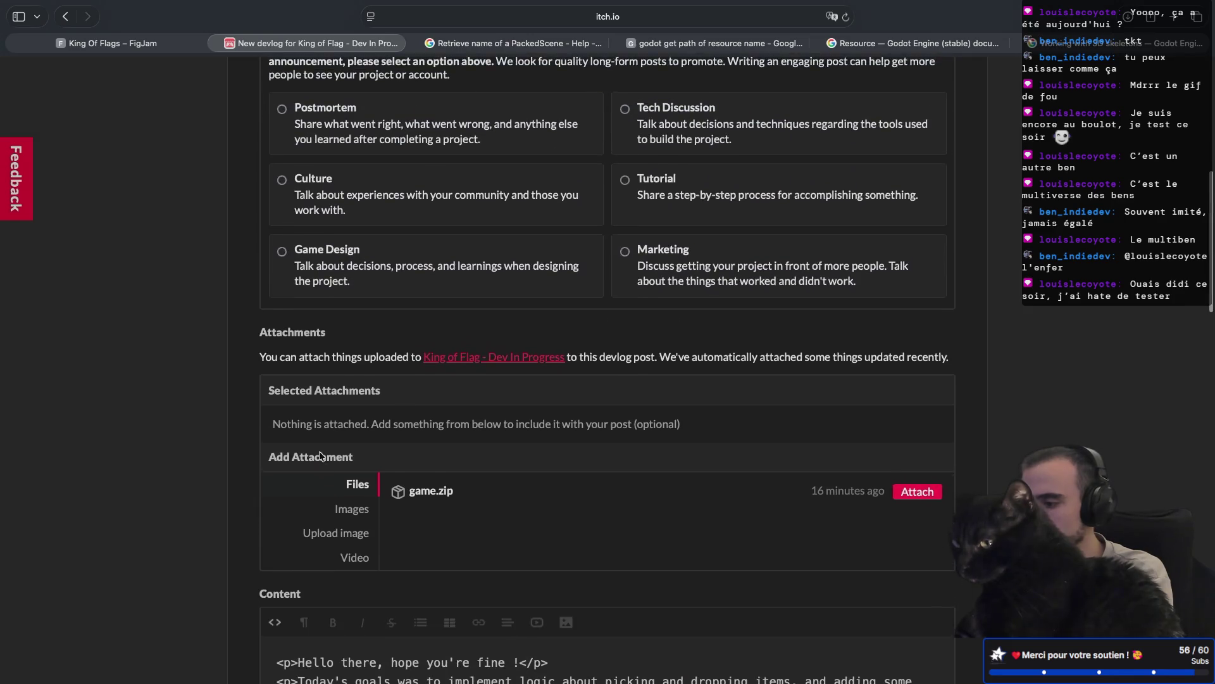
pyautogui.scroll(5, 321, 455)
pyautogui.scroll(-15, 321, 456)
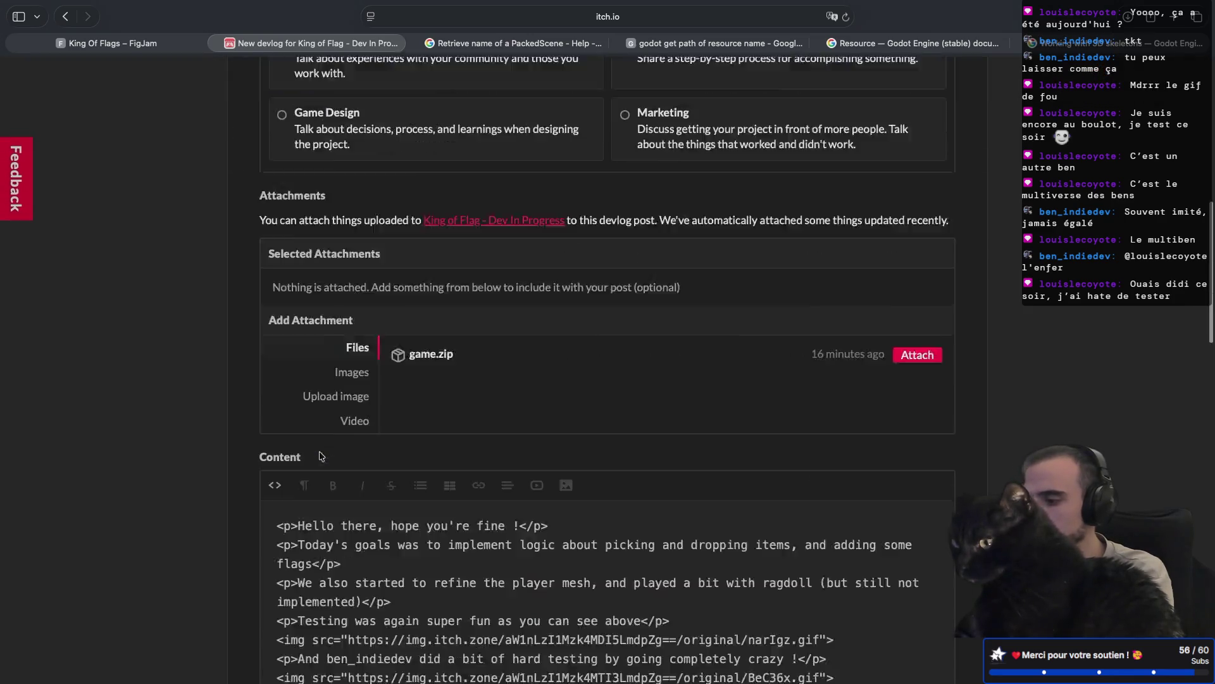
pyautogui.scroll(1, 321, 456)
pyautogui.click(279, 545)
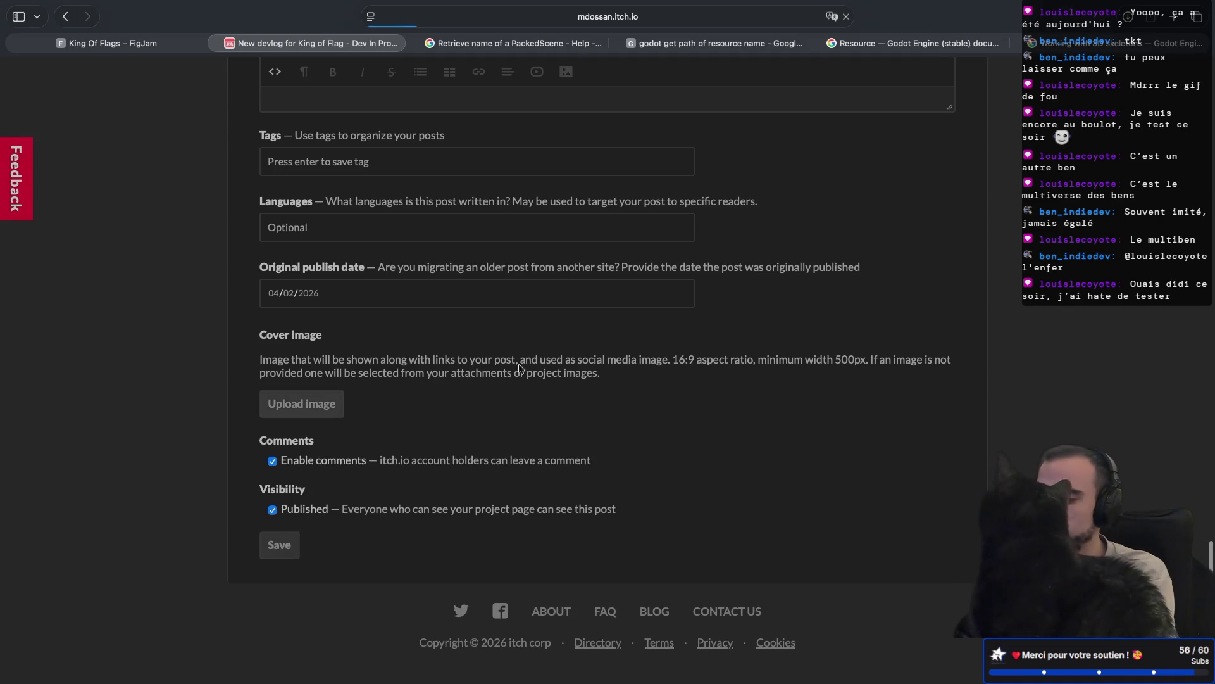
# - Scroll through the live post page to check both GIFs and the closing line
pyautogui.scroll(-1, 614, 371)
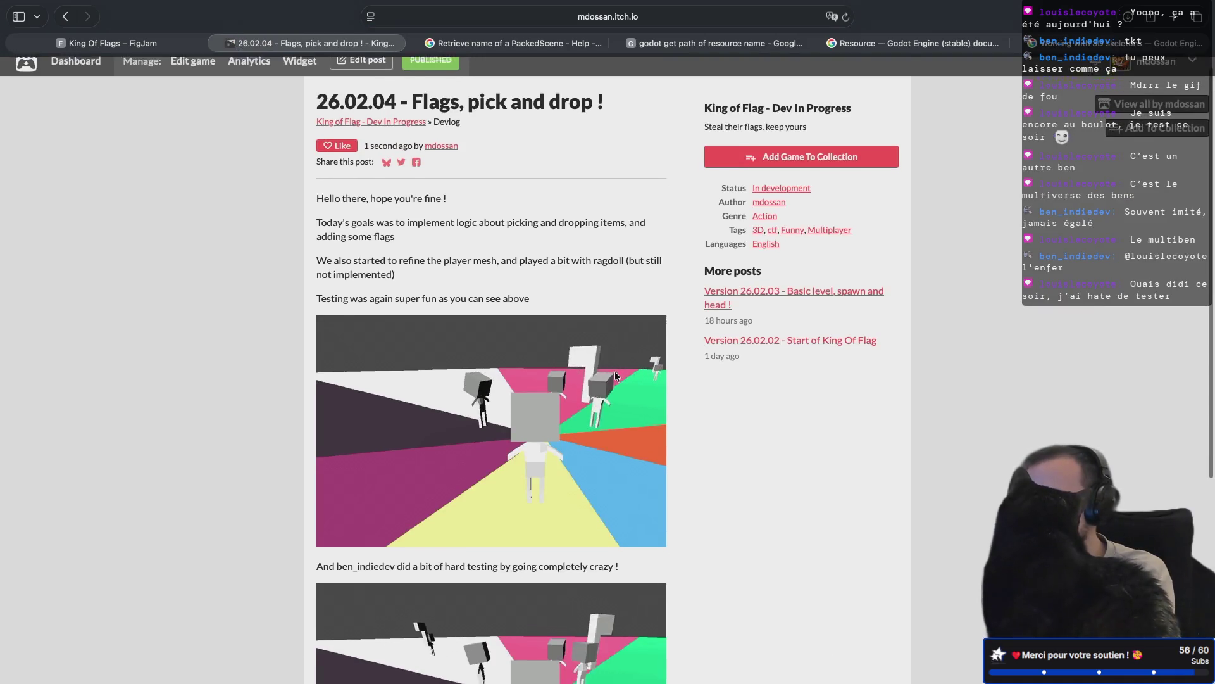
pyautogui.scroll(-5, 615, 376)
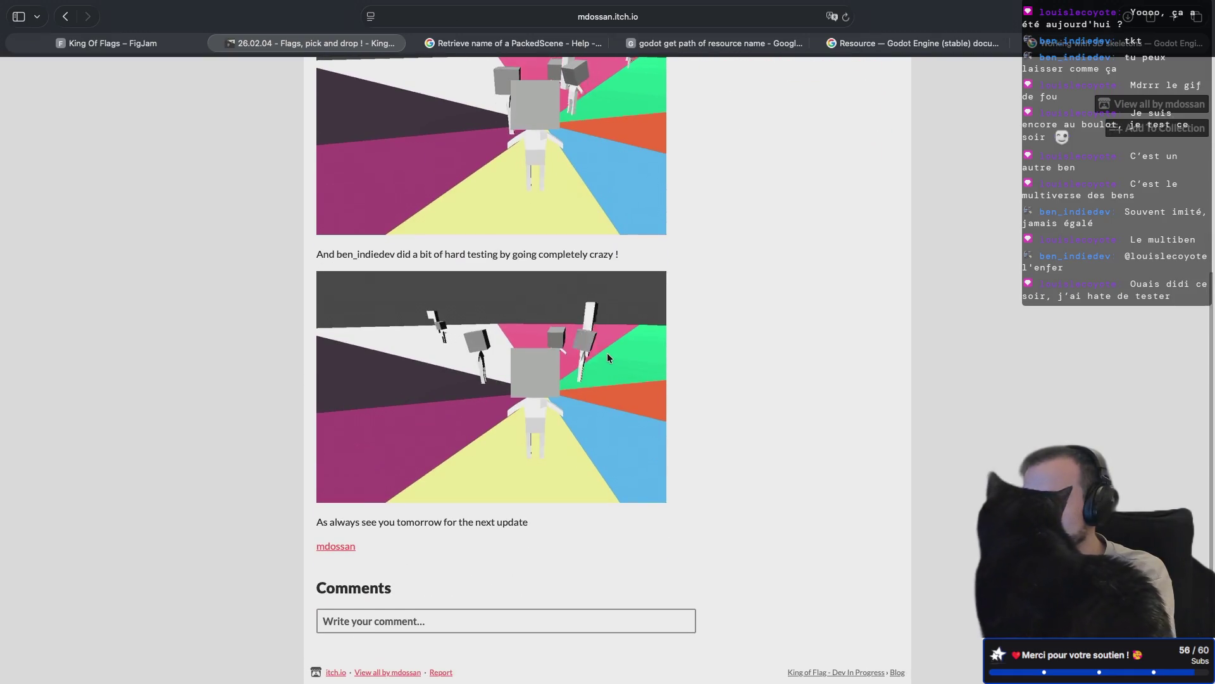
pyautogui.scroll(5, 607, 352)
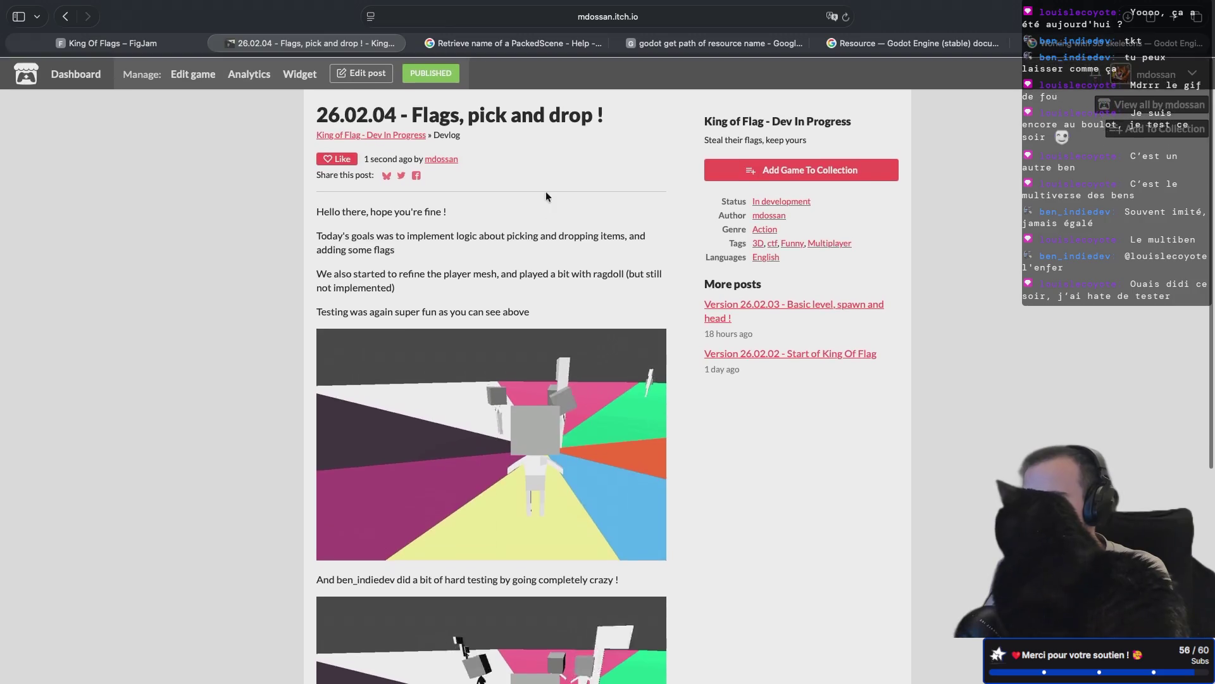
# - Go back to the '26.02.04 - Flags, pick and drop !' post and open its edit form
pyautogui.click(352, 86)
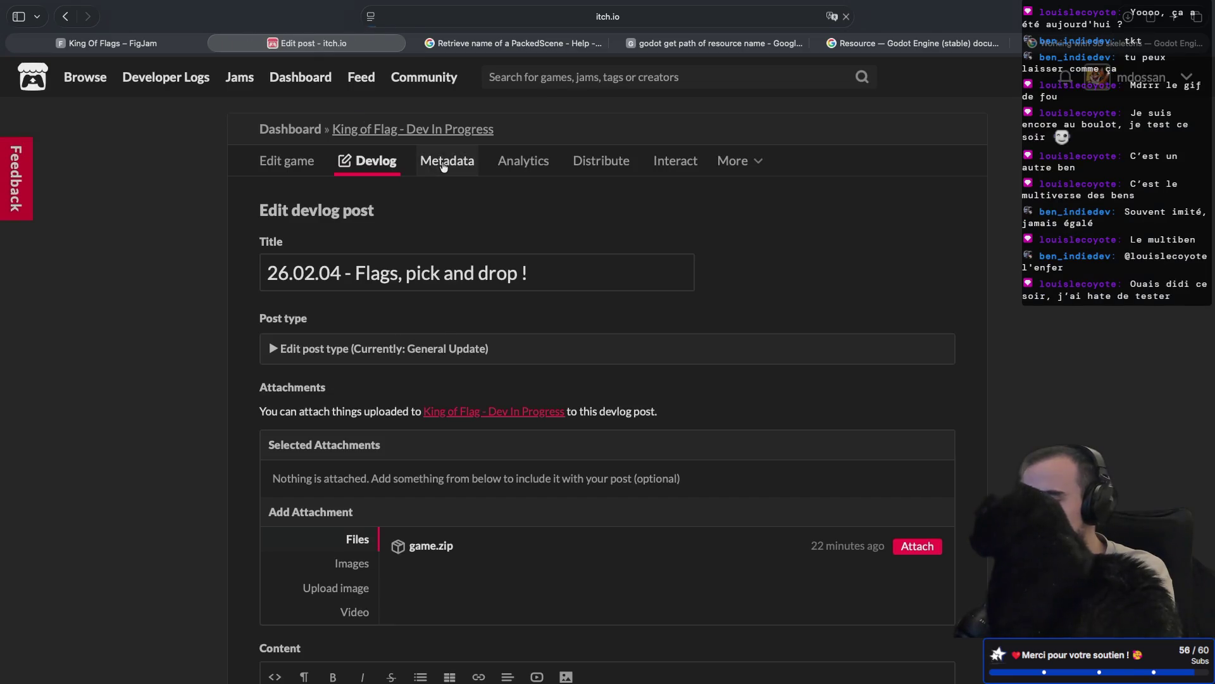
pyautogui.click(443, 163)
pyautogui.click(371, 165)
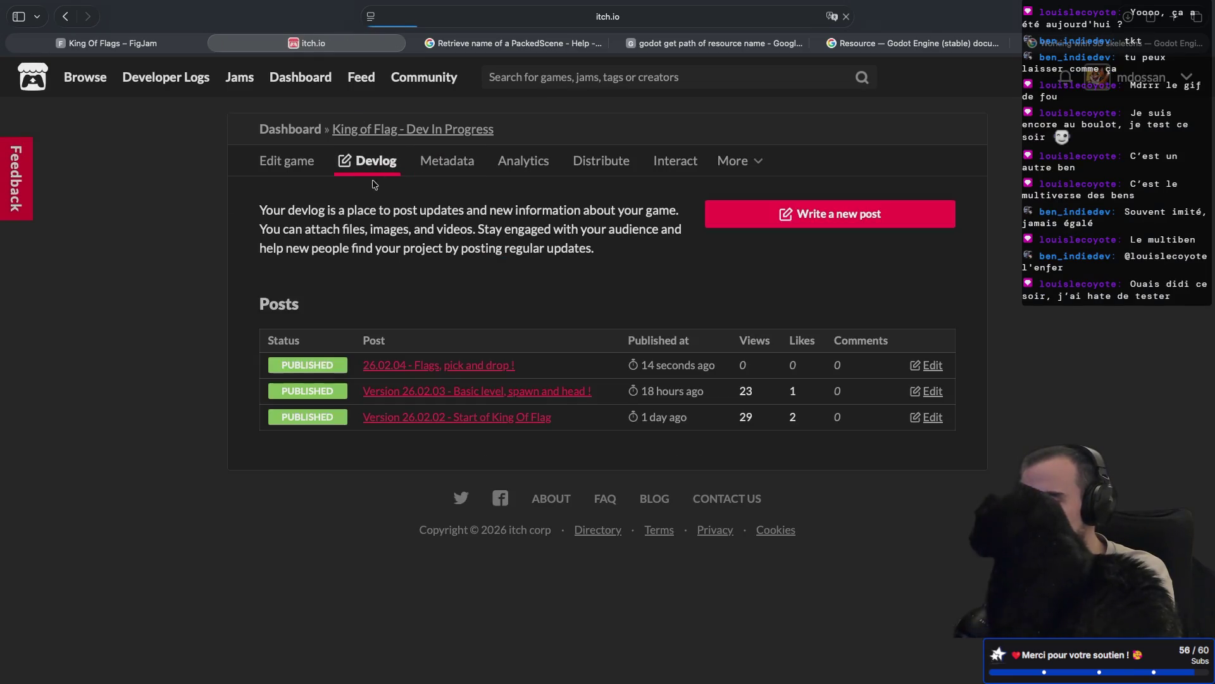
pyautogui.click(429, 367)
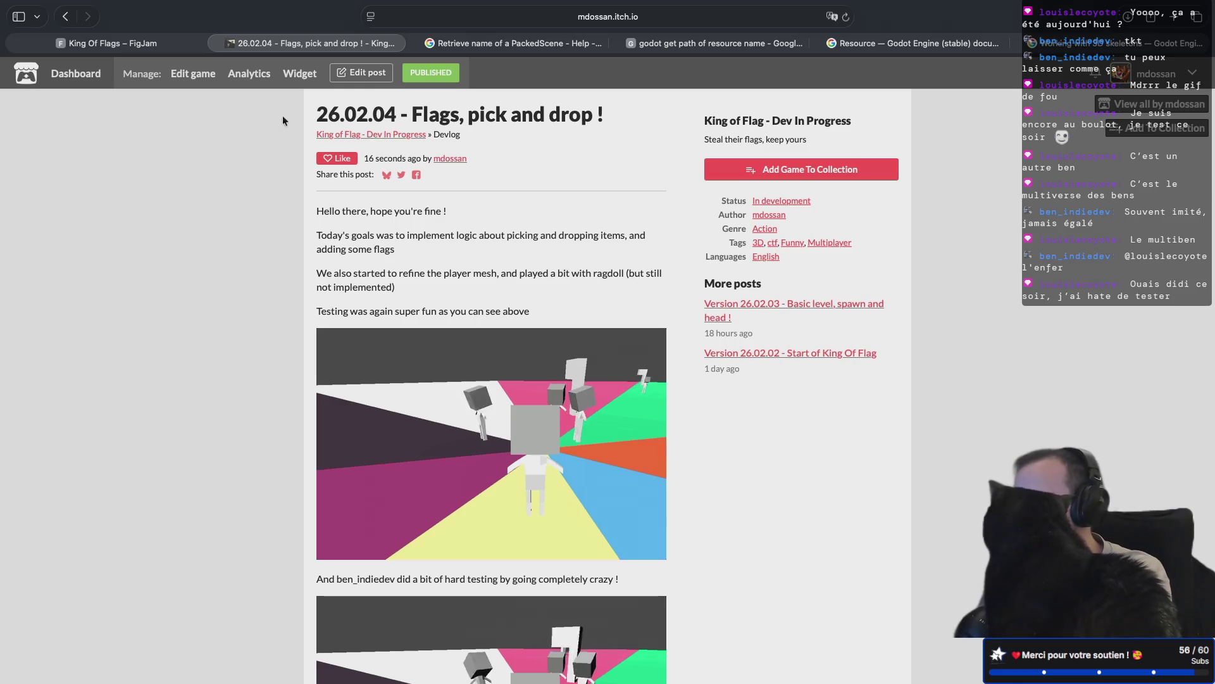
pyautogui.click(361, 72)
# - Expand the post type options, review the attachment choices, and reach the Tags field
pyautogui.scroll(-1, 433, 327)
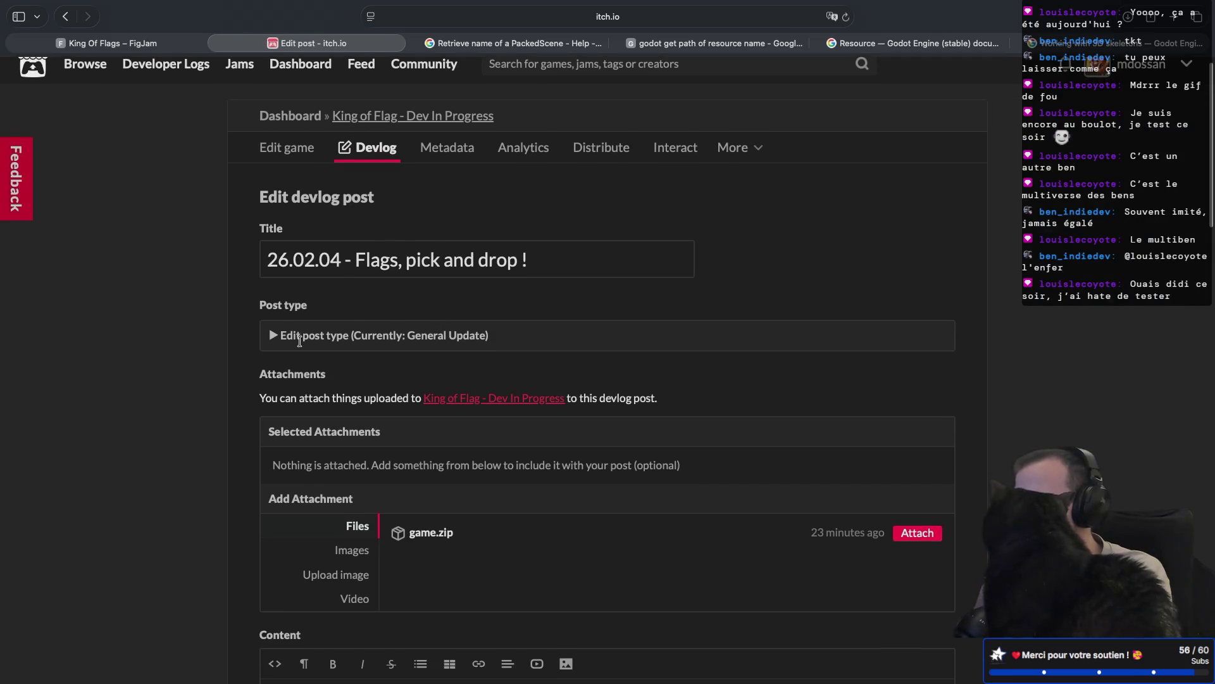
pyautogui.click(267, 342)
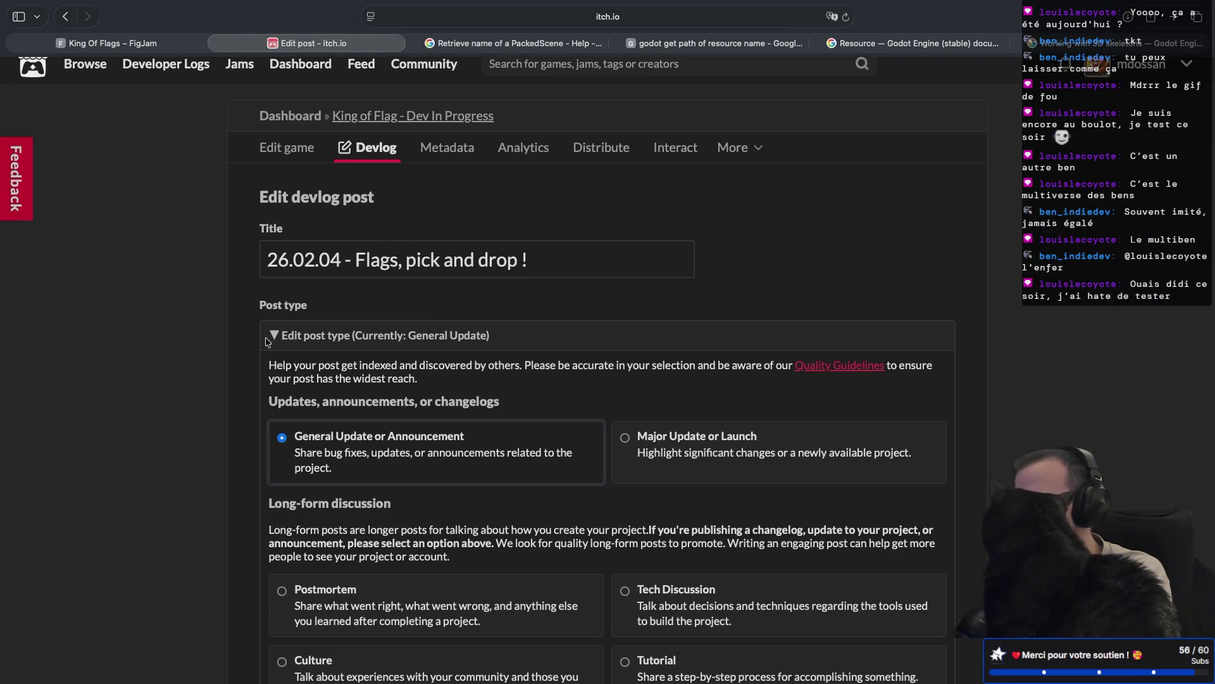
pyautogui.scroll(-10, 309, 405)
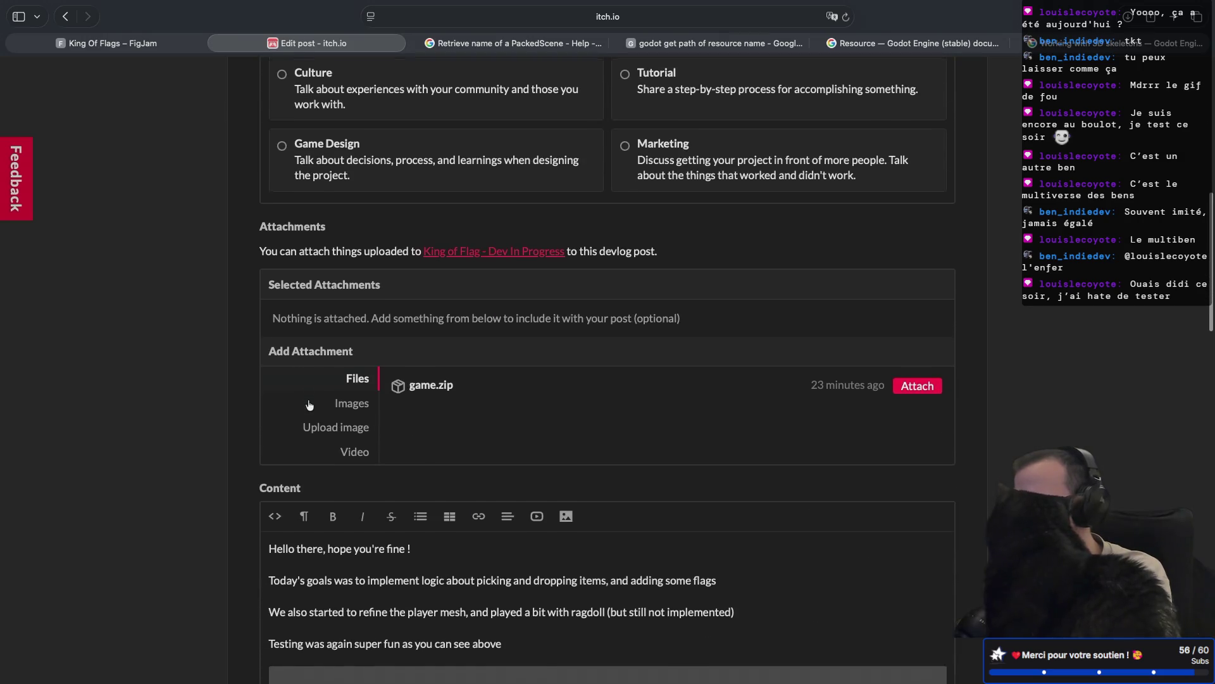
pyautogui.scroll(-1, 309, 405)
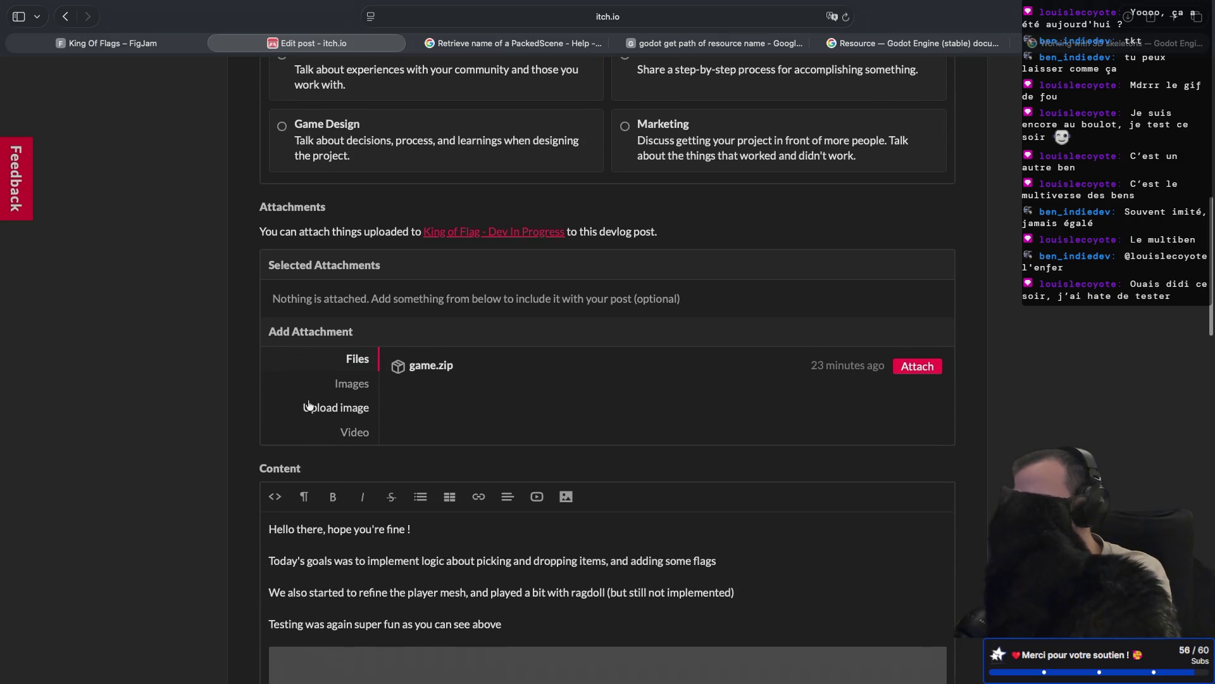
pyautogui.click(353, 388)
pyautogui.click(347, 408)
pyautogui.click(347, 434)
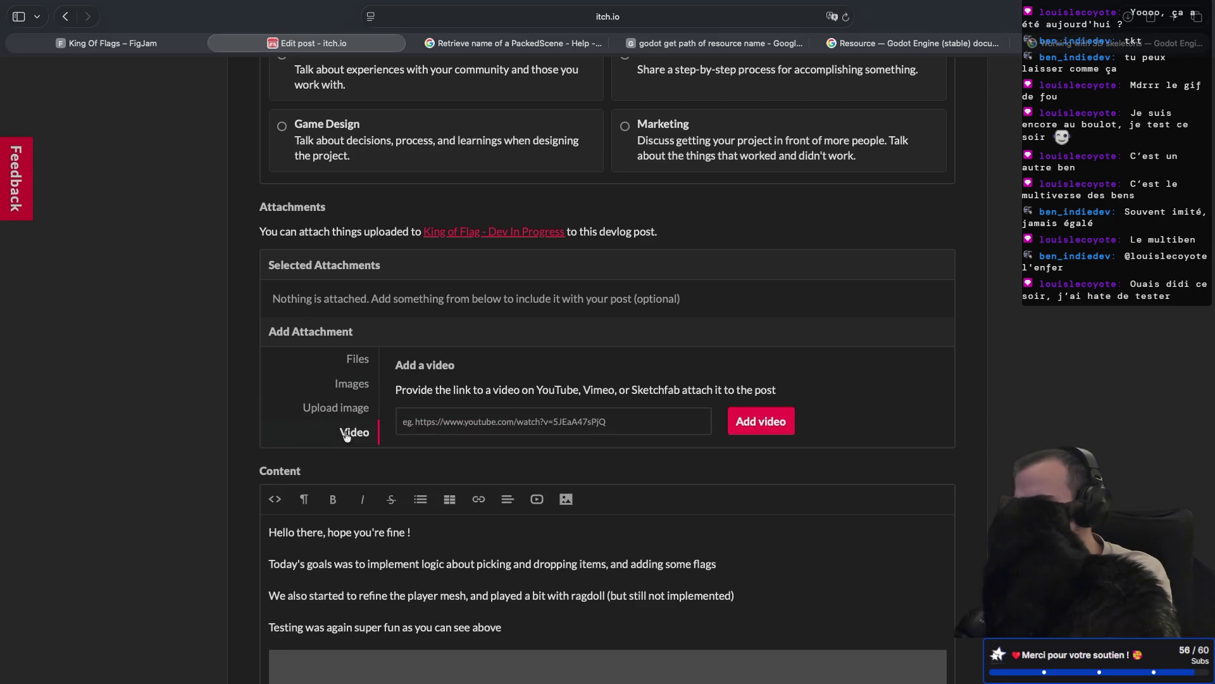
pyautogui.click(352, 371)
pyautogui.scroll(-15, 352, 367)
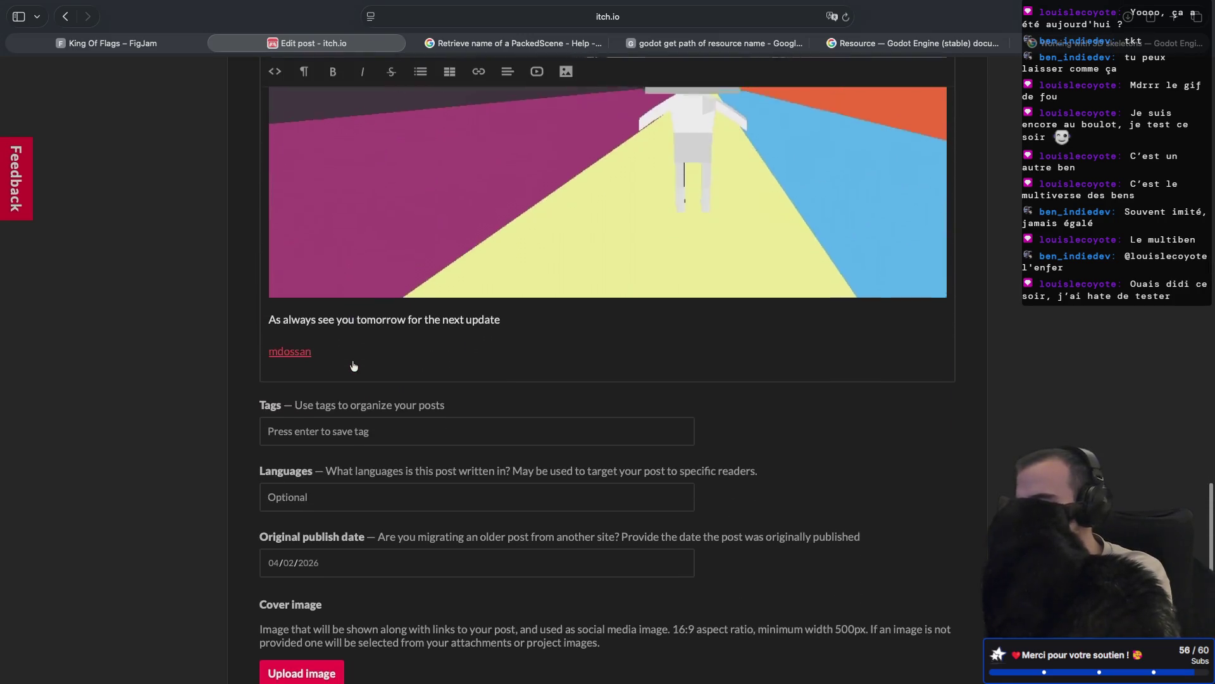
pyautogui.scroll(-3, 354, 365)
pyautogui.click(322, 354)
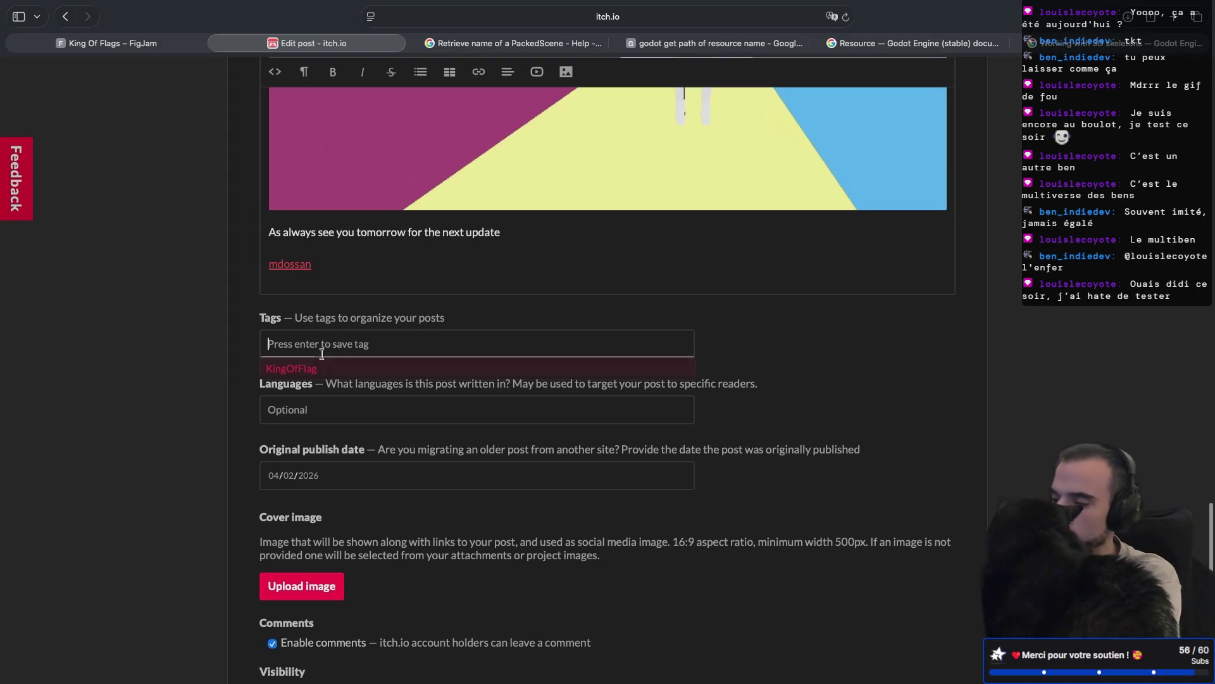
# - Add the KingOfFlag and Multiplayer tags to the post
pyautogui.click(298, 370)
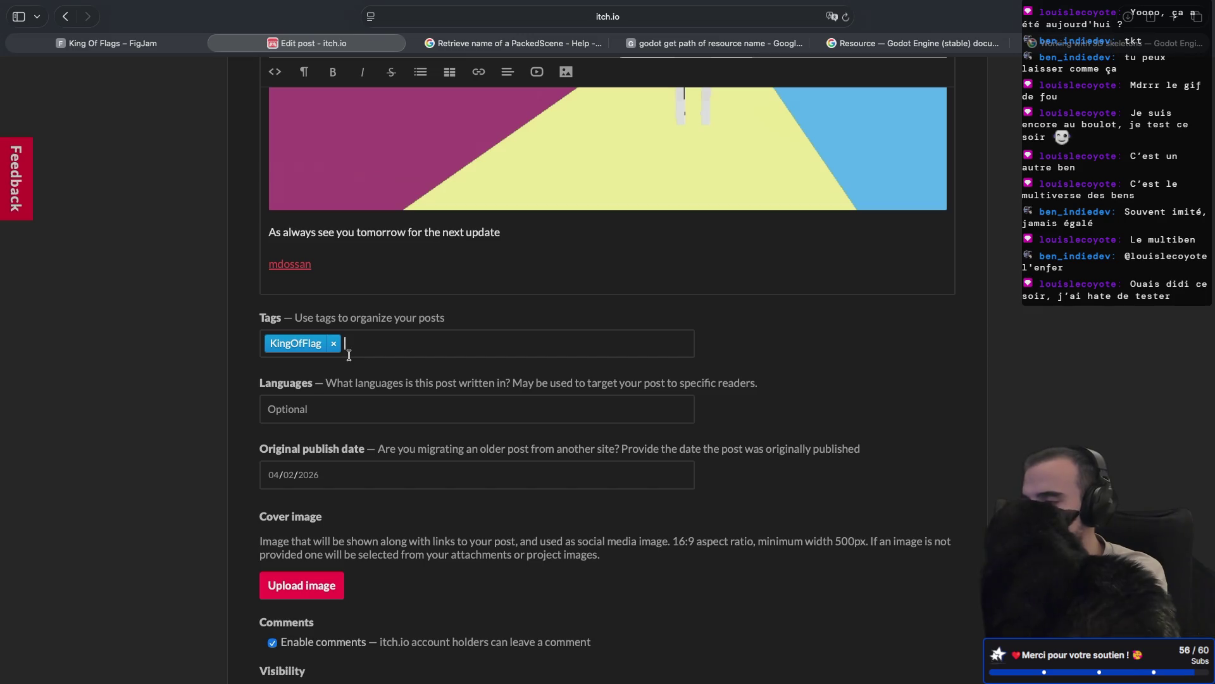
pyautogui.write('Multiplayer')
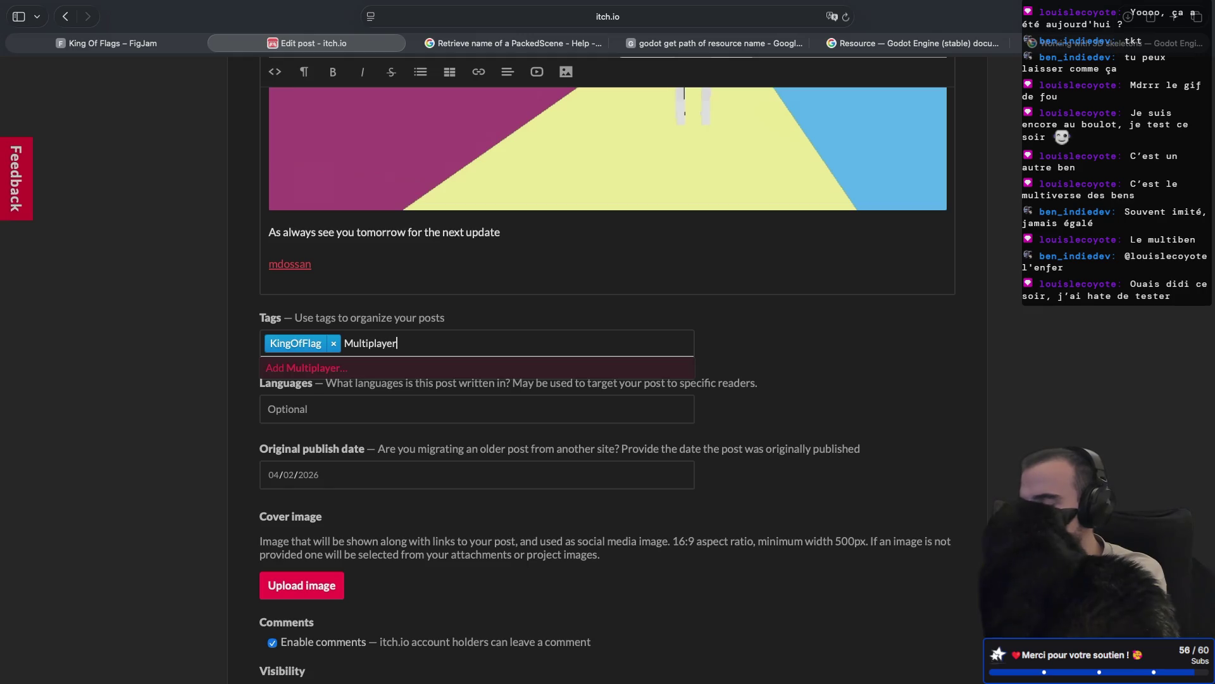
pyautogui.press('Return')
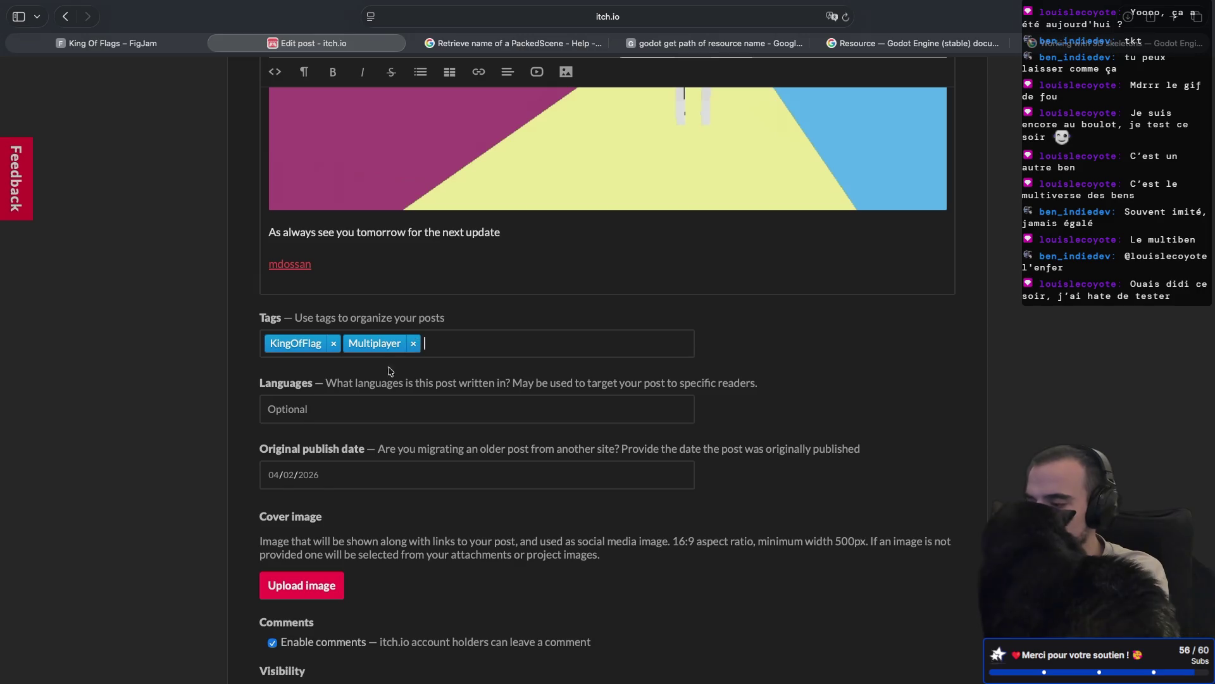
# - Set the post language to English
pyautogui.click(365, 406)
pyautogui.write('Engl')
pyautogui.press('Return')
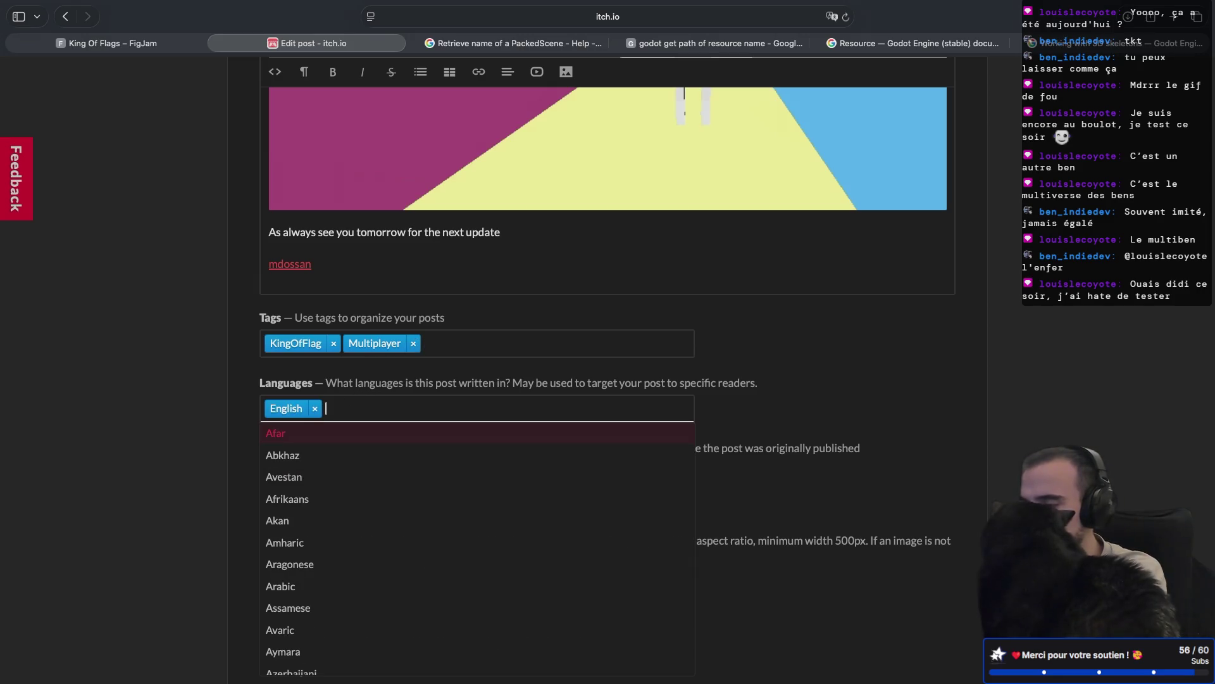
pyautogui.click(399, 383)
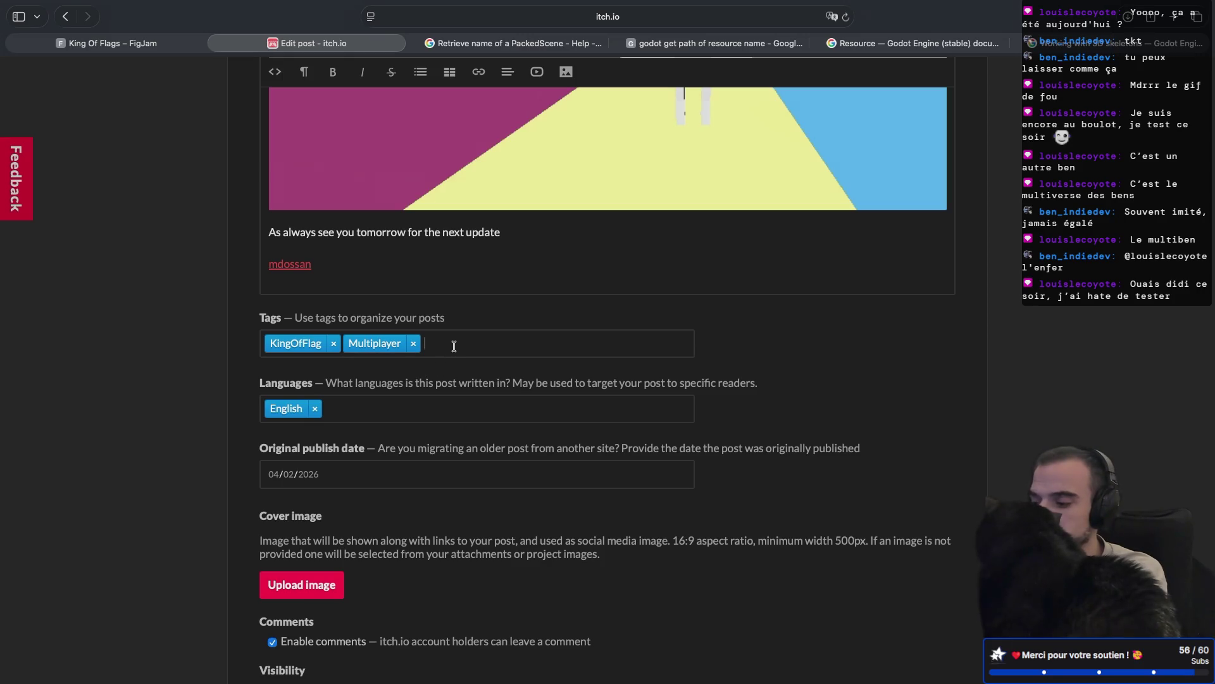
# - Add CTF as a third tag
pyautogui.write('TF')
pyautogui.press('Return')
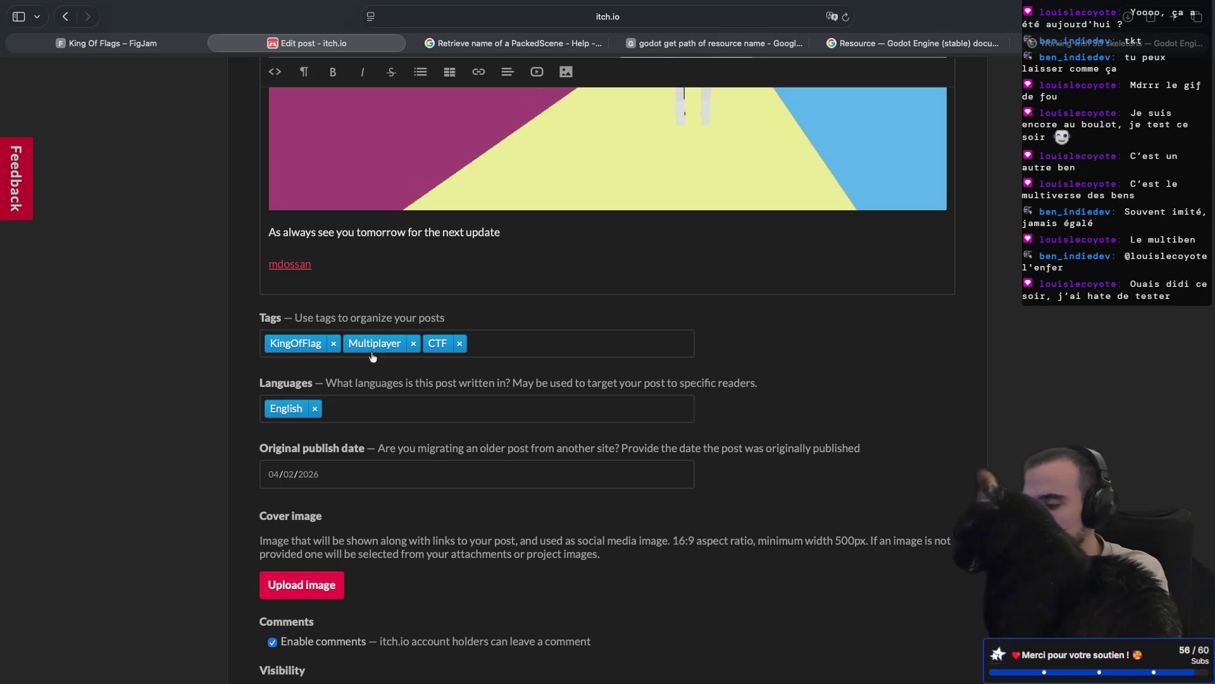
pyautogui.scroll(-5, 371, 383)
pyautogui.click(312, 443)
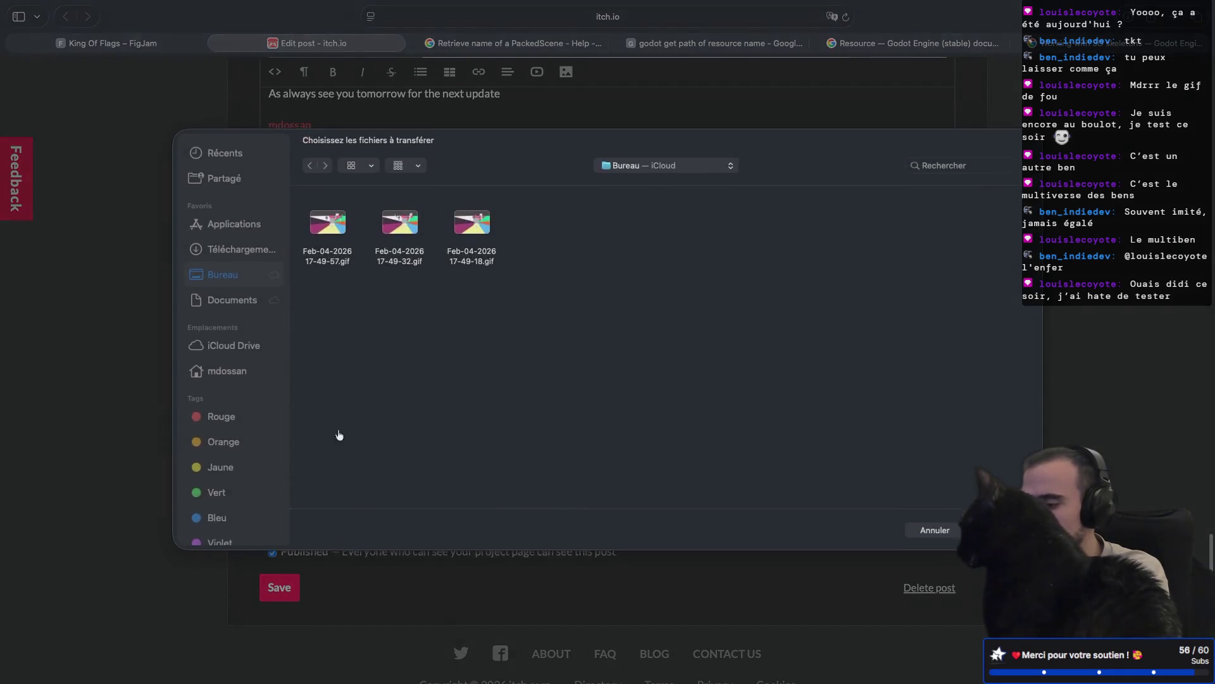
pyautogui.doubleClick(331, 230)
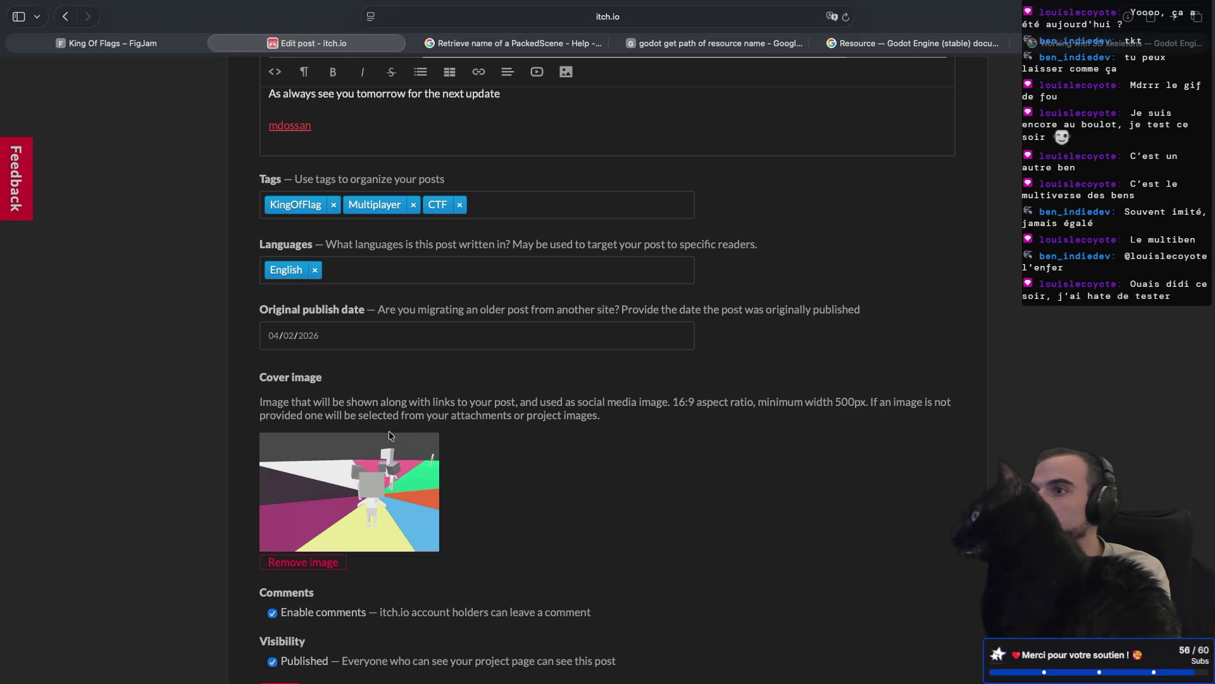
pyautogui.scroll(-1, 388, 436)
pyautogui.scroll(-5, 388, 434)
pyautogui.click(280, 556)
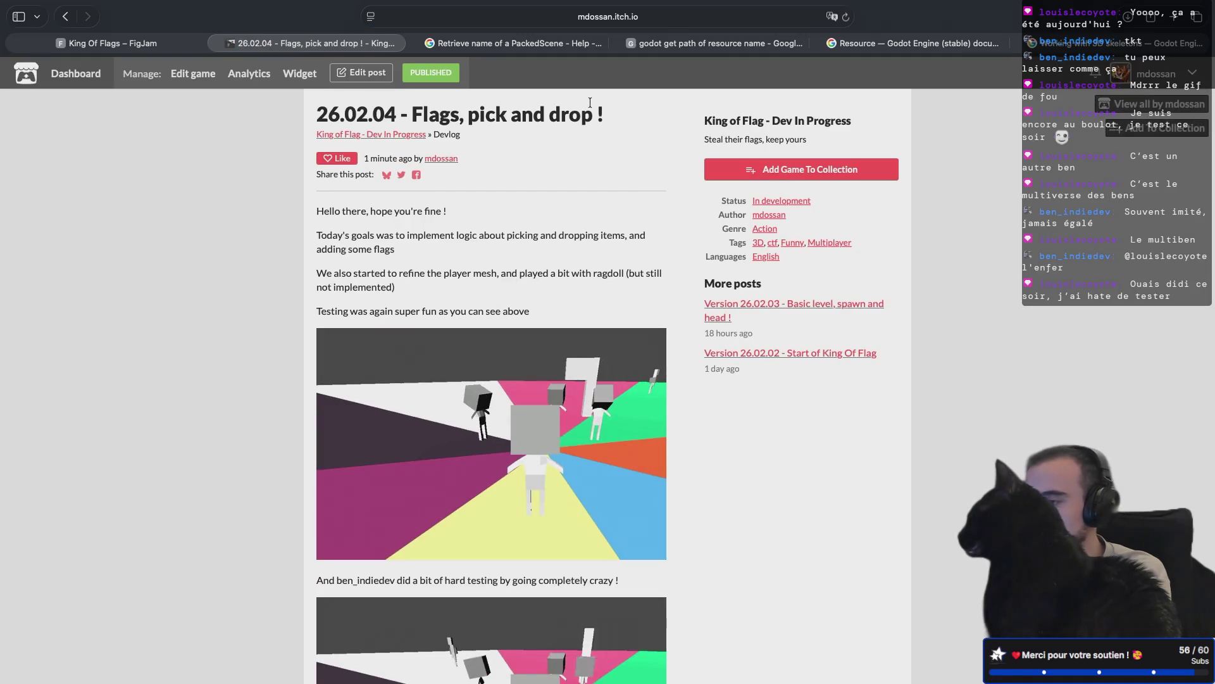
pyautogui.click(388, 133)
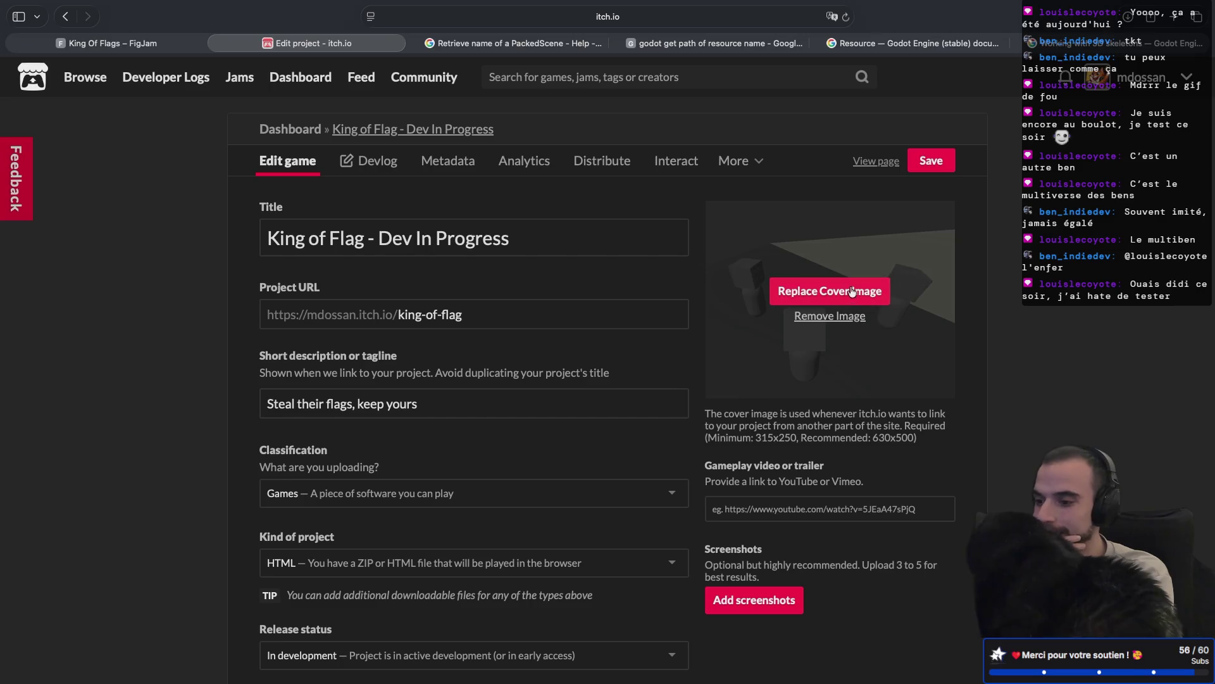
# - Replace the King of Flag cover with the first gameplay GIF, save, and view Analytics
pyautogui.click(852, 292)
pyautogui.click(321, 228)
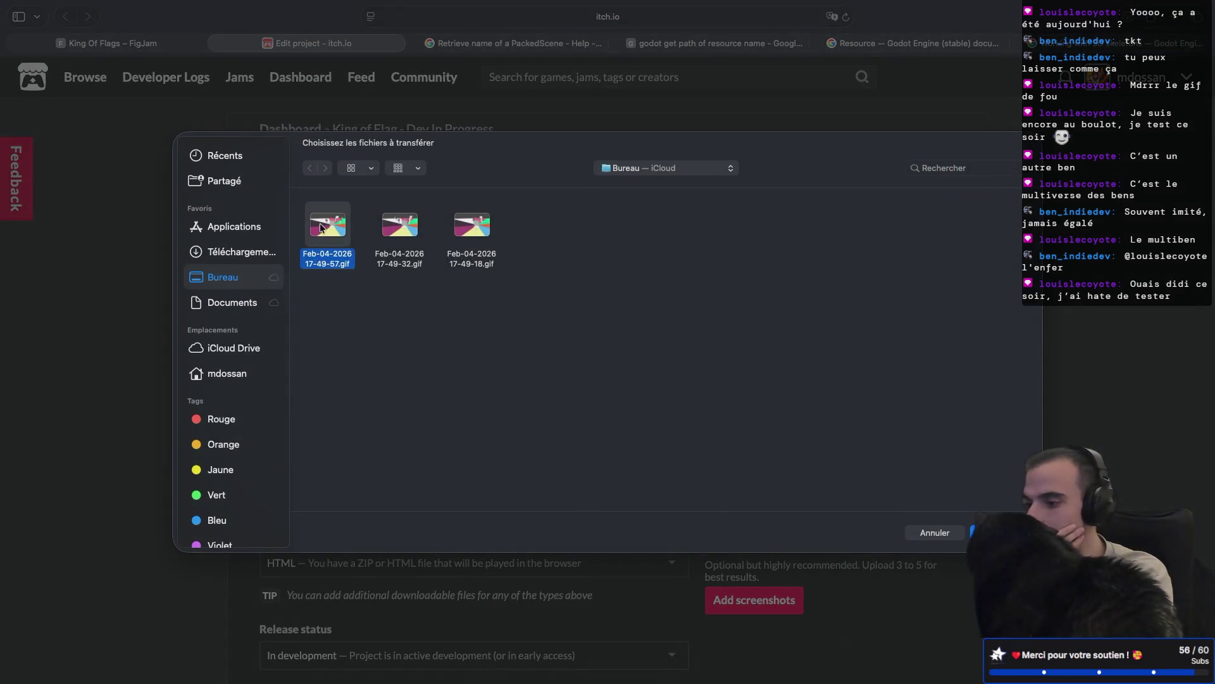
pyautogui.press('Return')
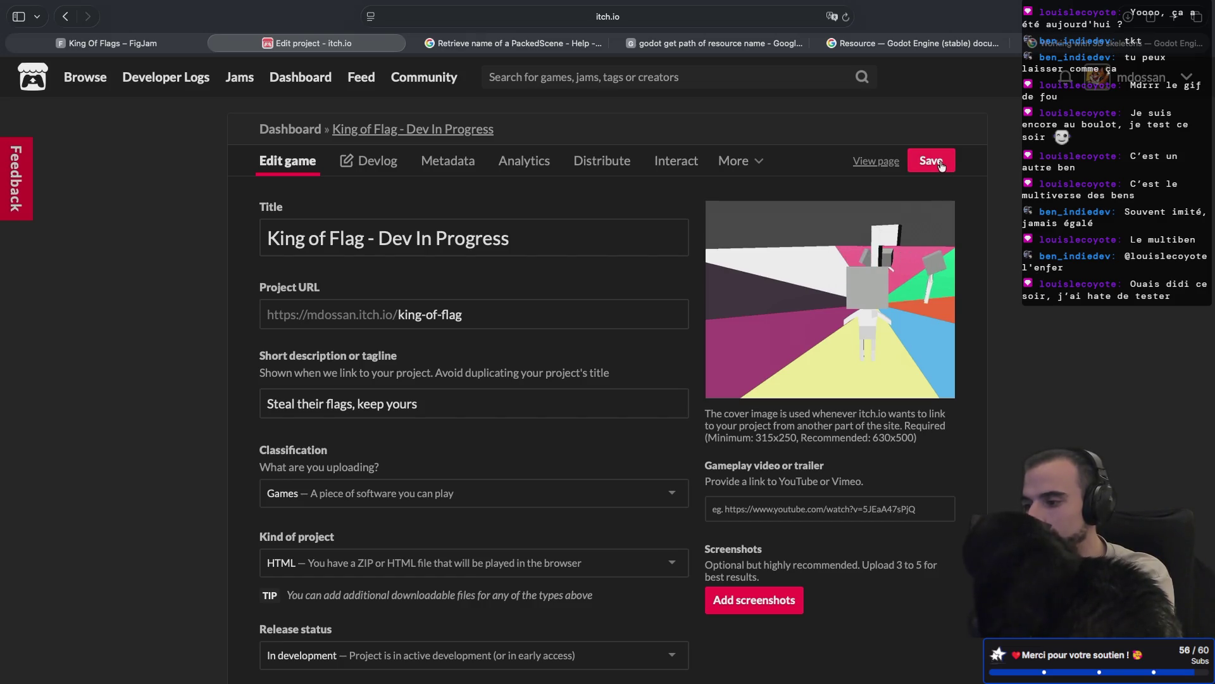
pyautogui.scroll(-3, 611, 453)
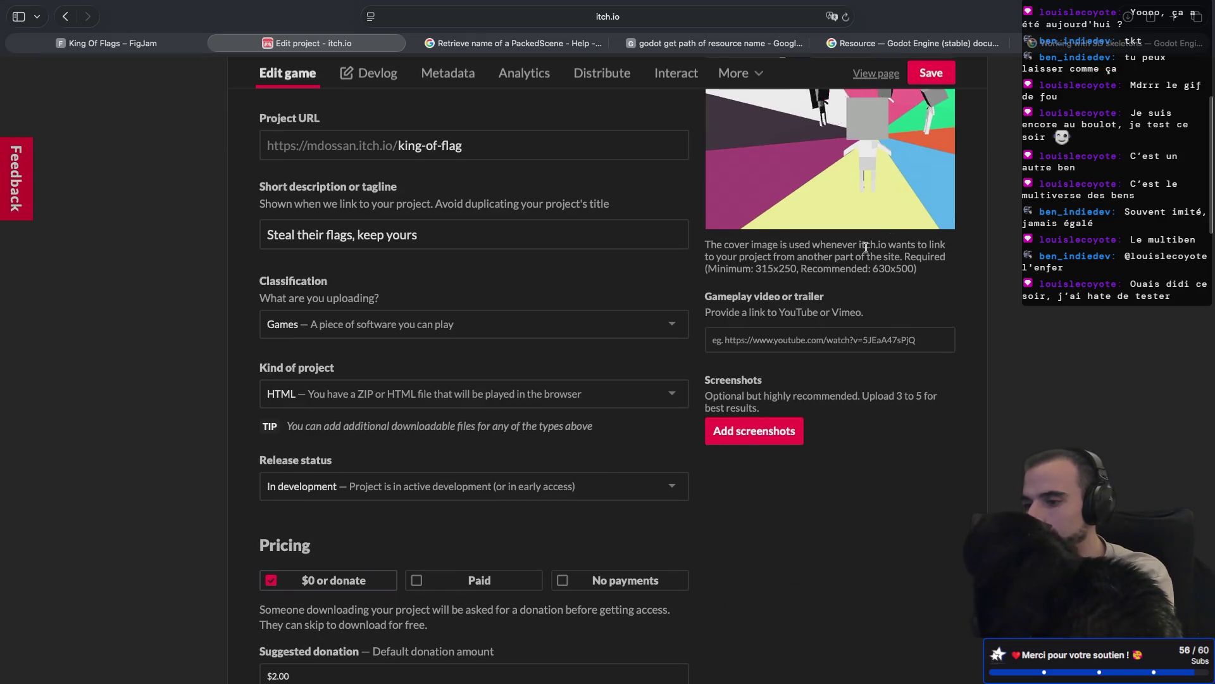
pyautogui.click(942, 74)
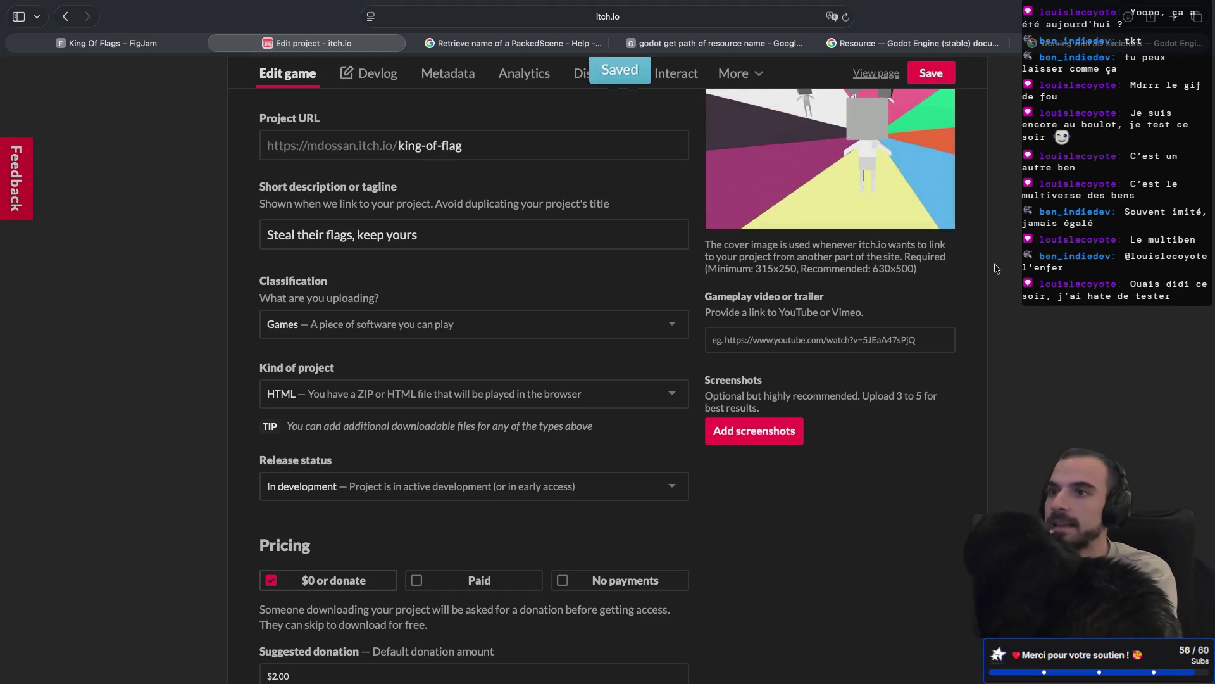
pyautogui.scroll(3, 996, 269)
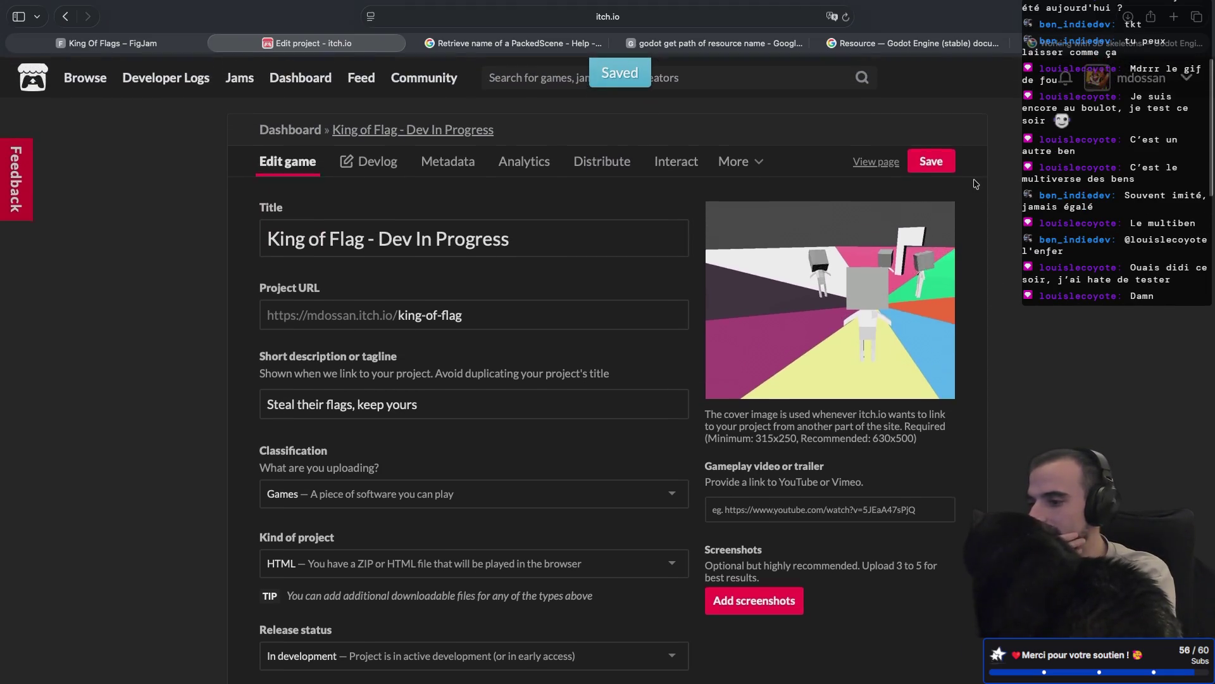
pyautogui.click(534, 161)
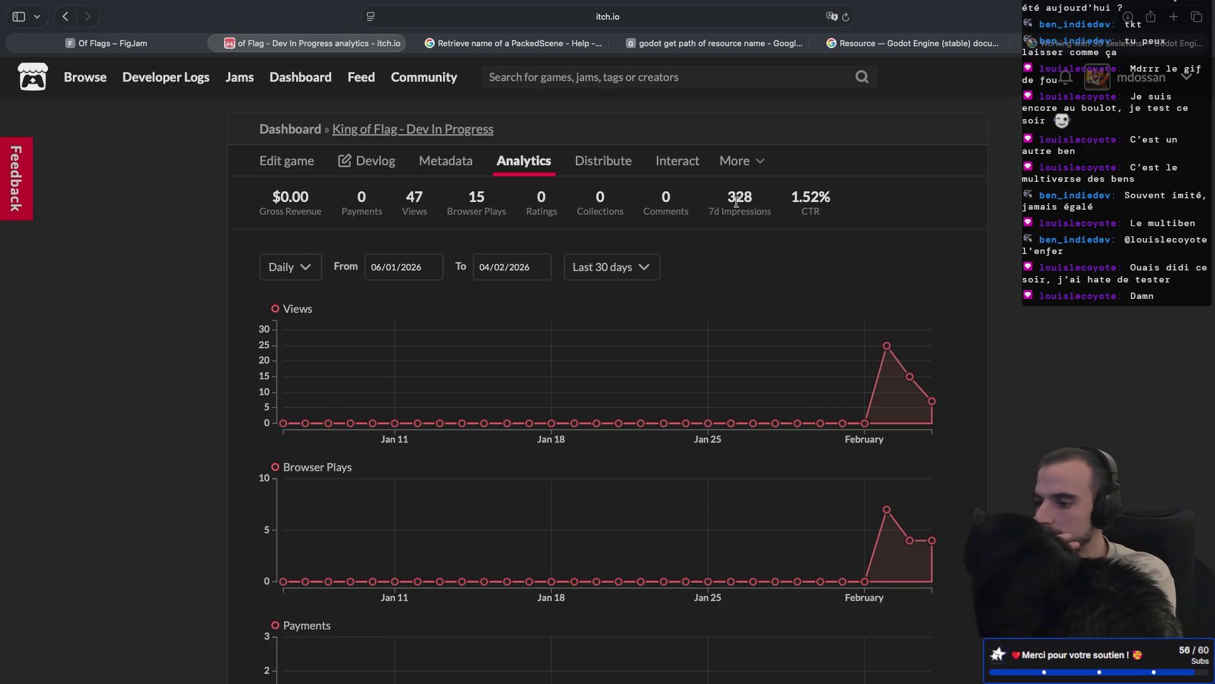
pyautogui.moveTo(789, 202); pyautogui.dragTo(851, 200)
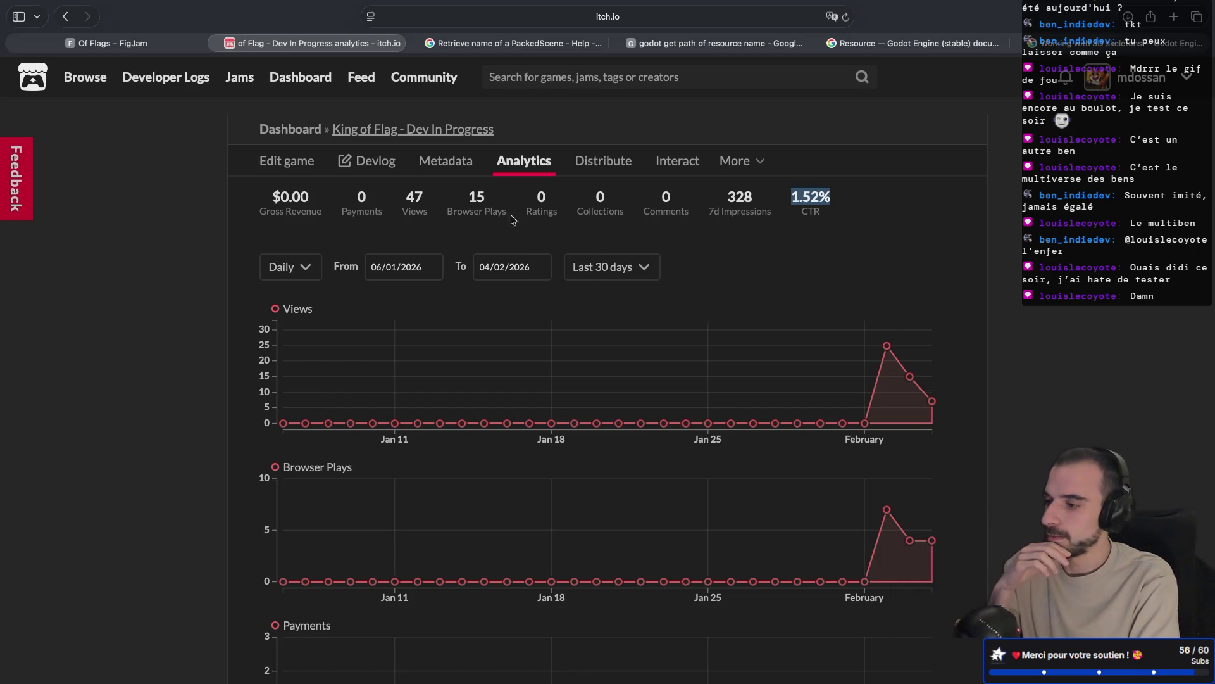
pyautogui.scroll(-10, 469, 379)
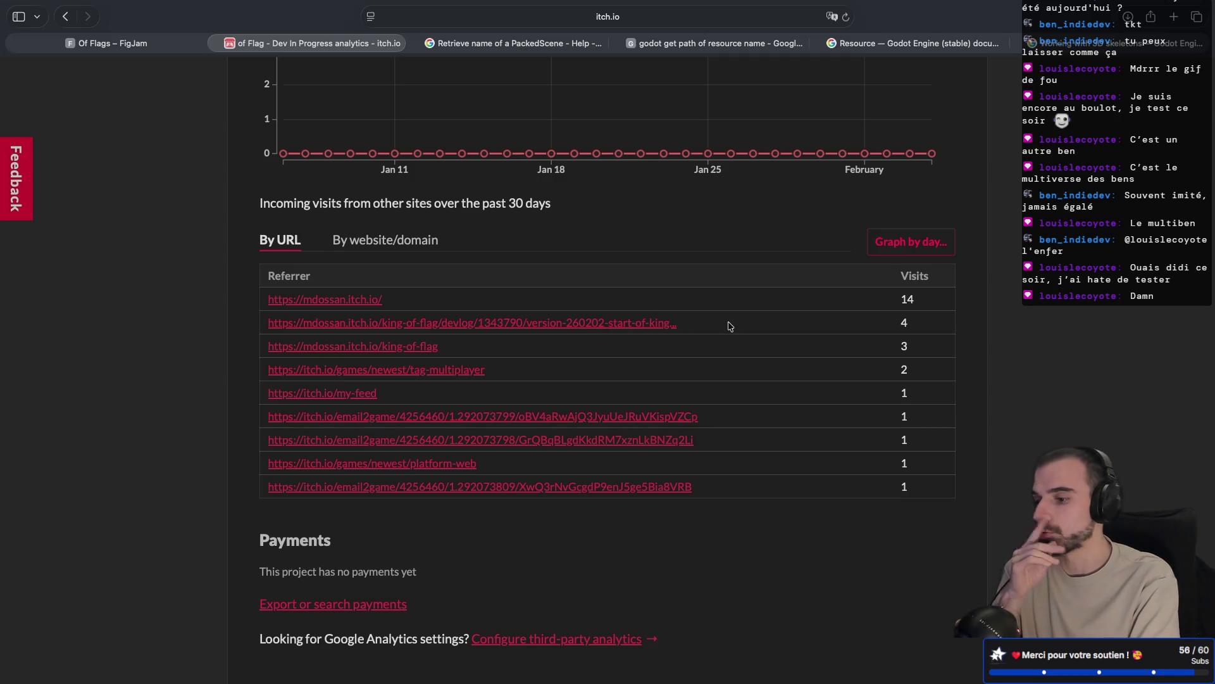
pyautogui.scroll(-3, 729, 326)
pyautogui.scroll(7, 729, 326)
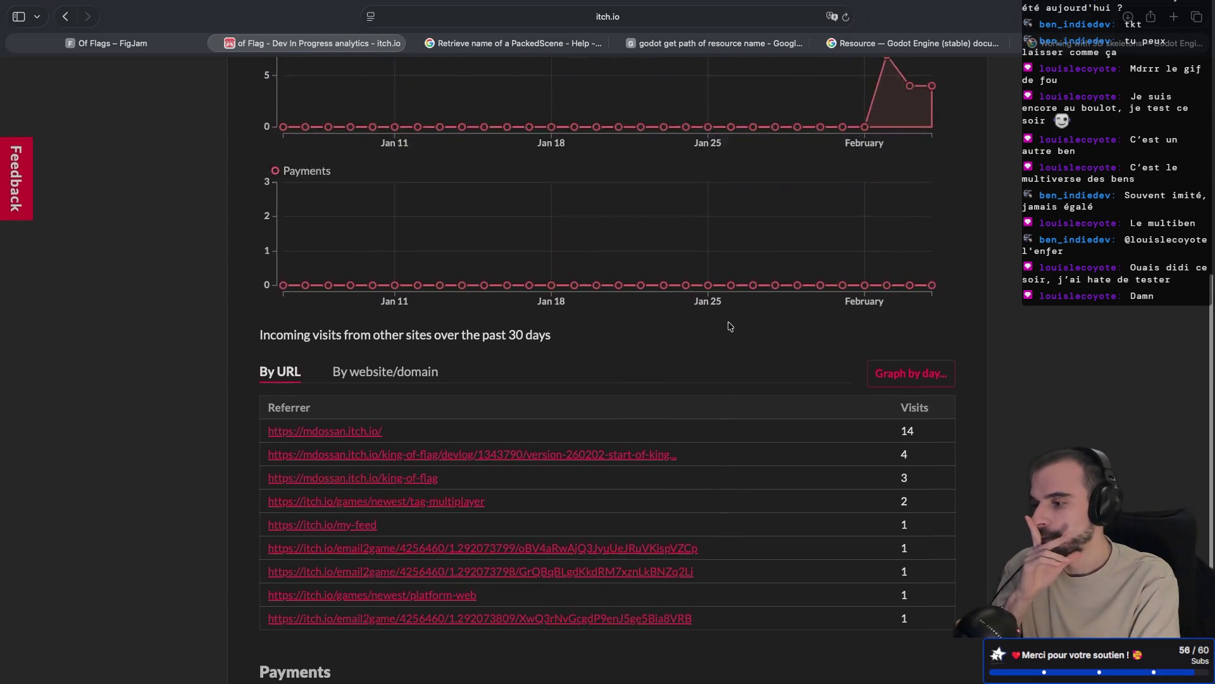
pyautogui.scroll(4, 728, 322)
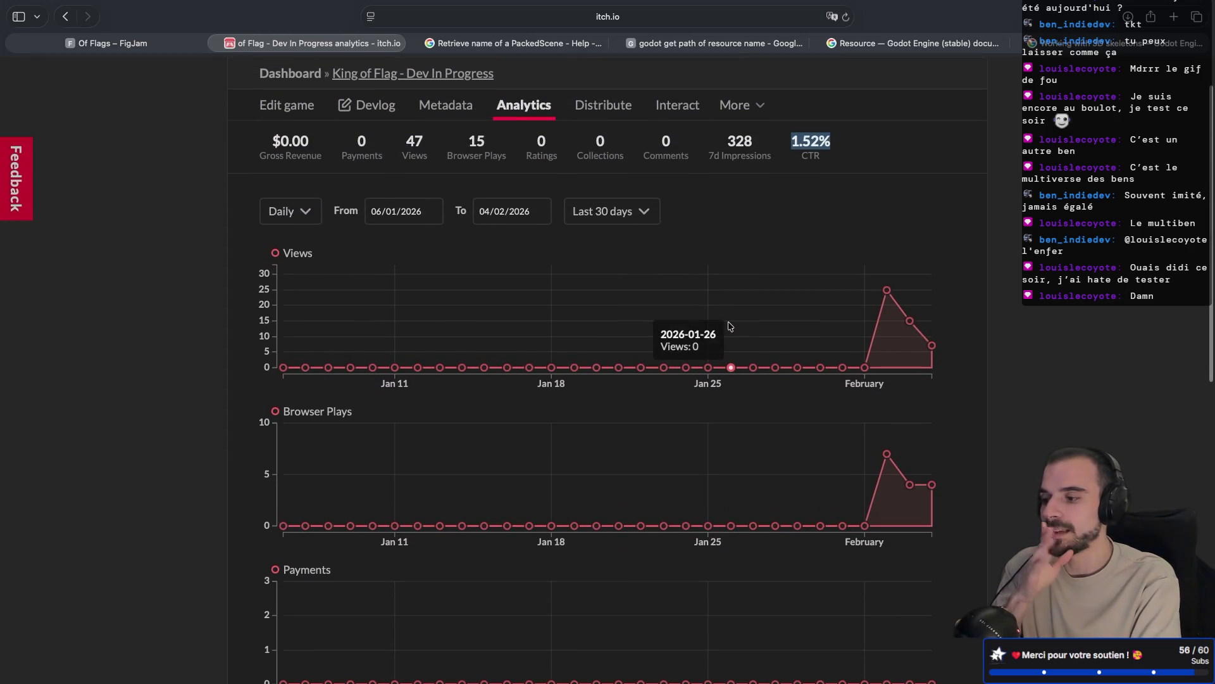
pyautogui.moveTo(928, 486)
pyautogui.scroll(-10, 891, 487)
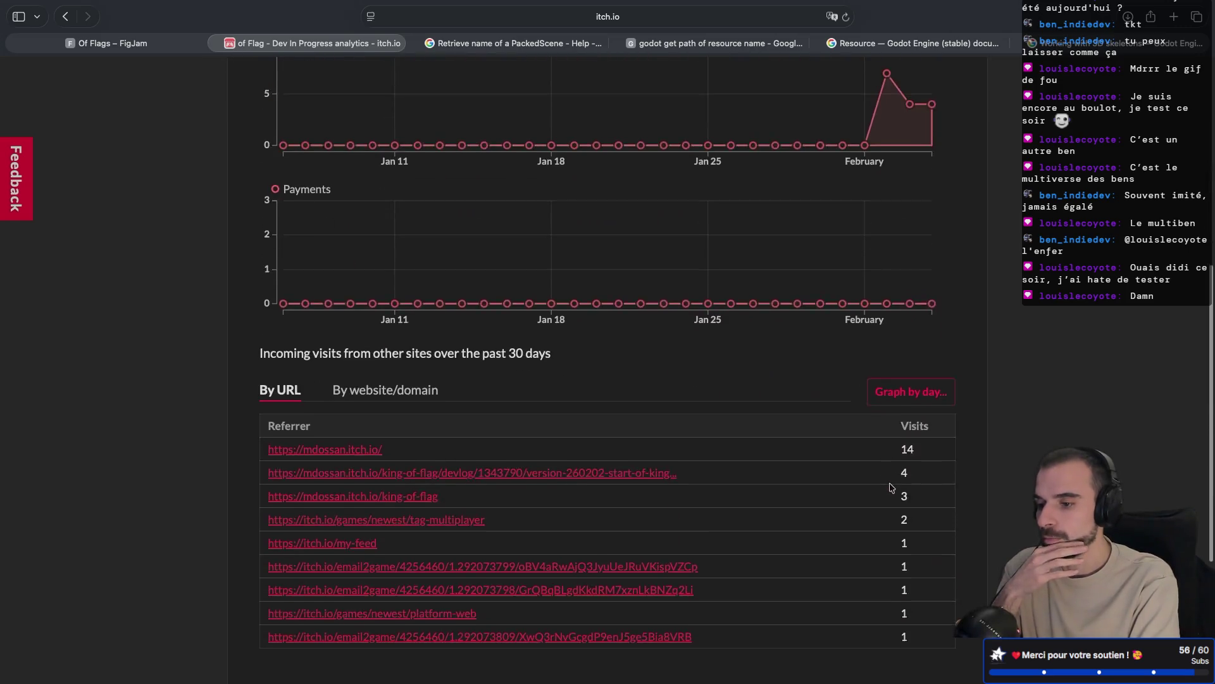
pyautogui.scroll(10, 891, 488)
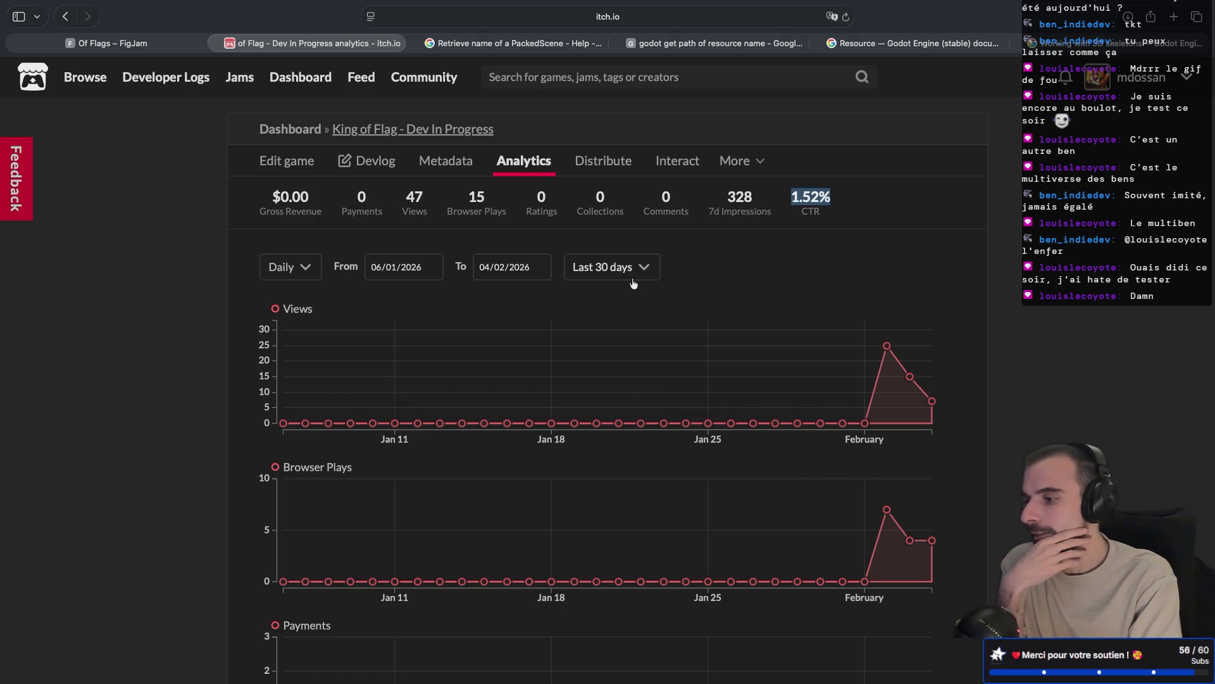
# - Show the community Developer Logs sorted by Most recent
pyautogui.click(89, 75)
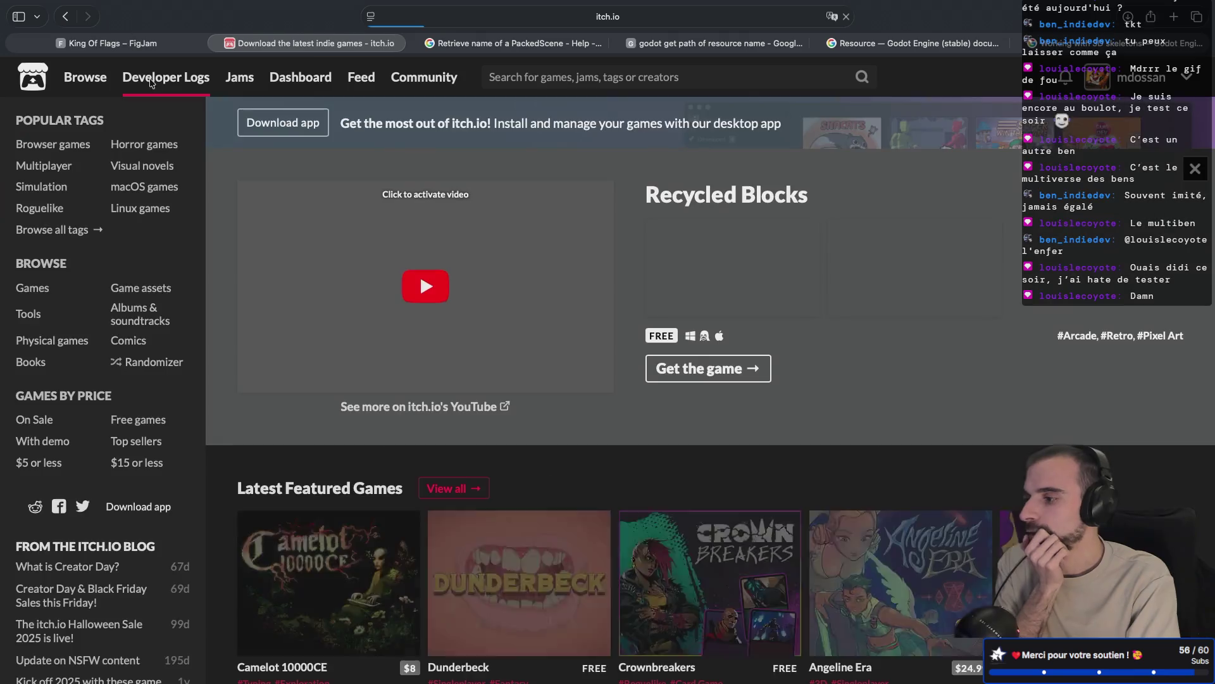
pyautogui.click(139, 80)
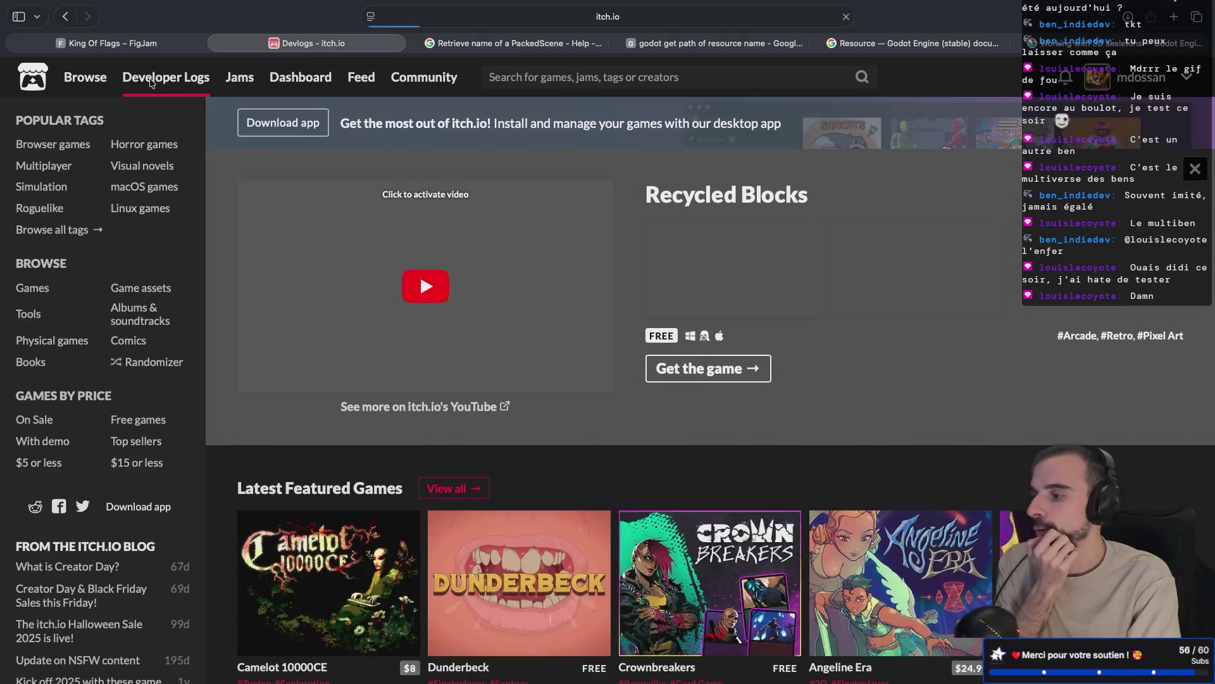
pyautogui.click(426, 170)
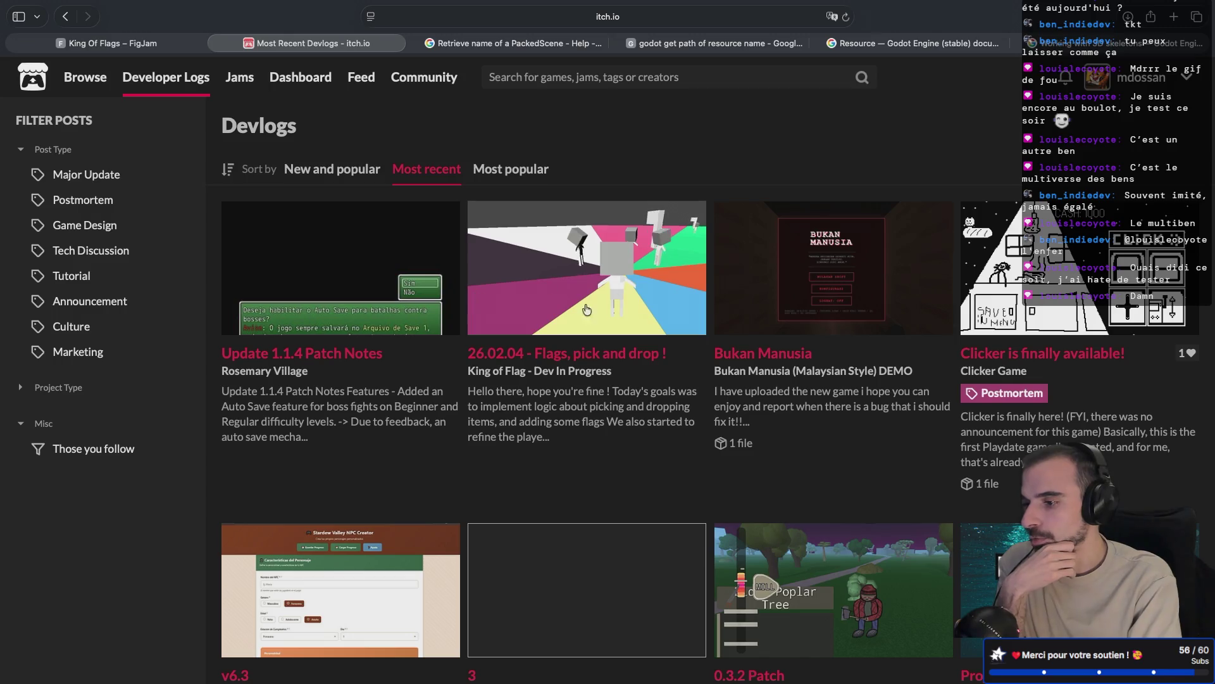
pyautogui.moveTo(640, 279)
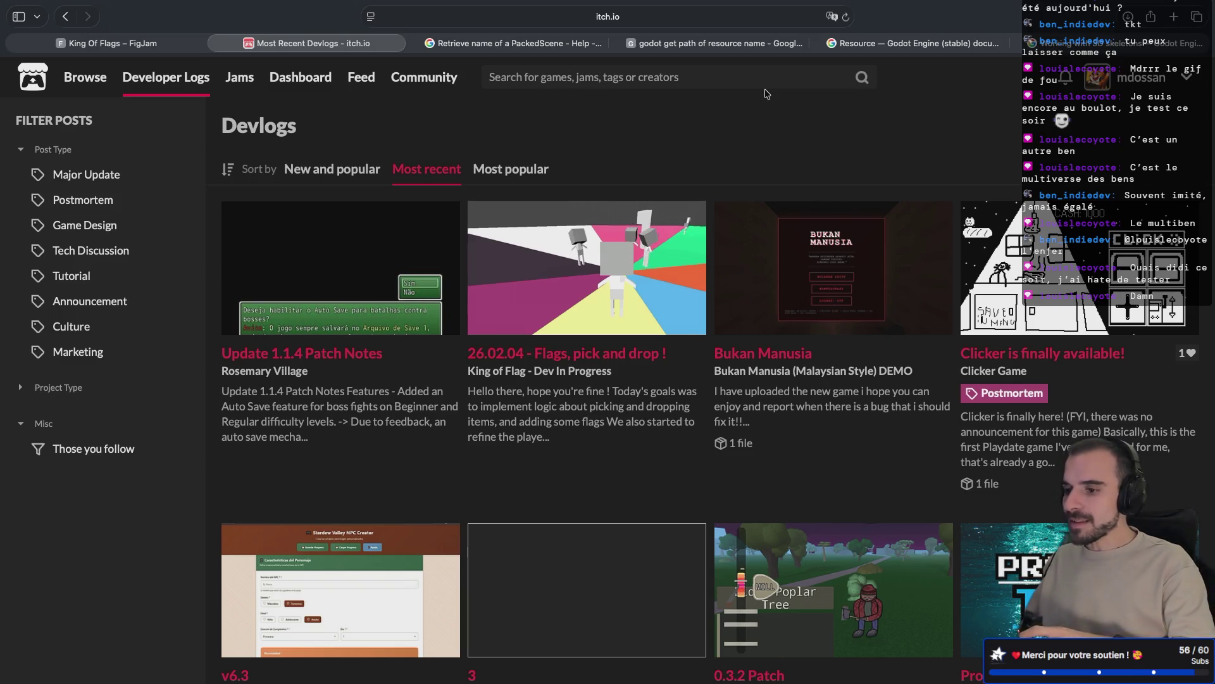
# - Close Godot's export dialog, then open the 'Flags, pick and drop !' post in the feed
pyautogui.press('super+Tab')
pyautogui.click(361, 519)
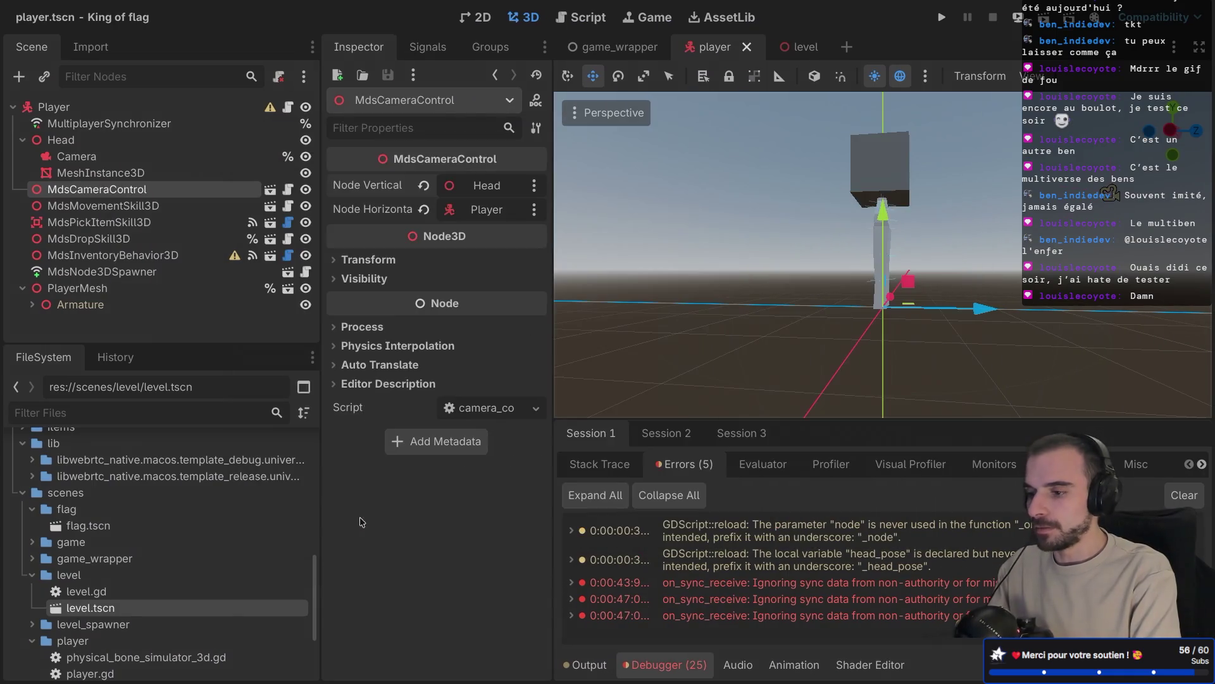
pyautogui.moveTo(736, 297); pyautogui.dragTo(752, 284)
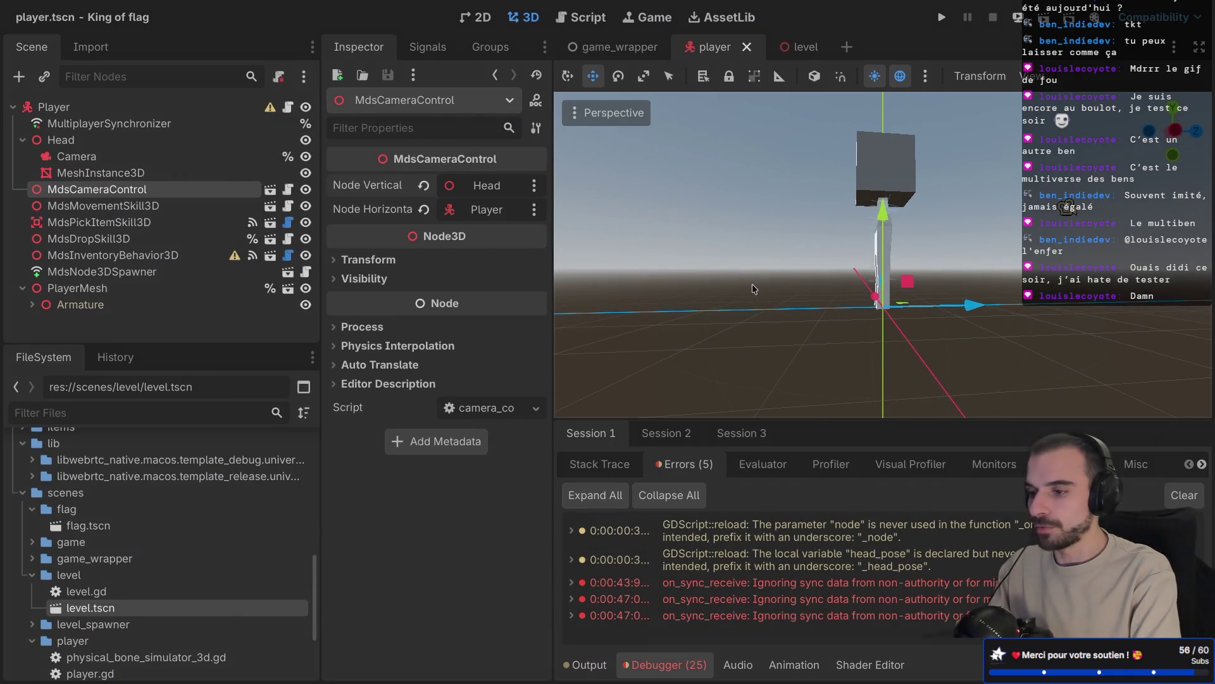
pyautogui.press('super+Tab')
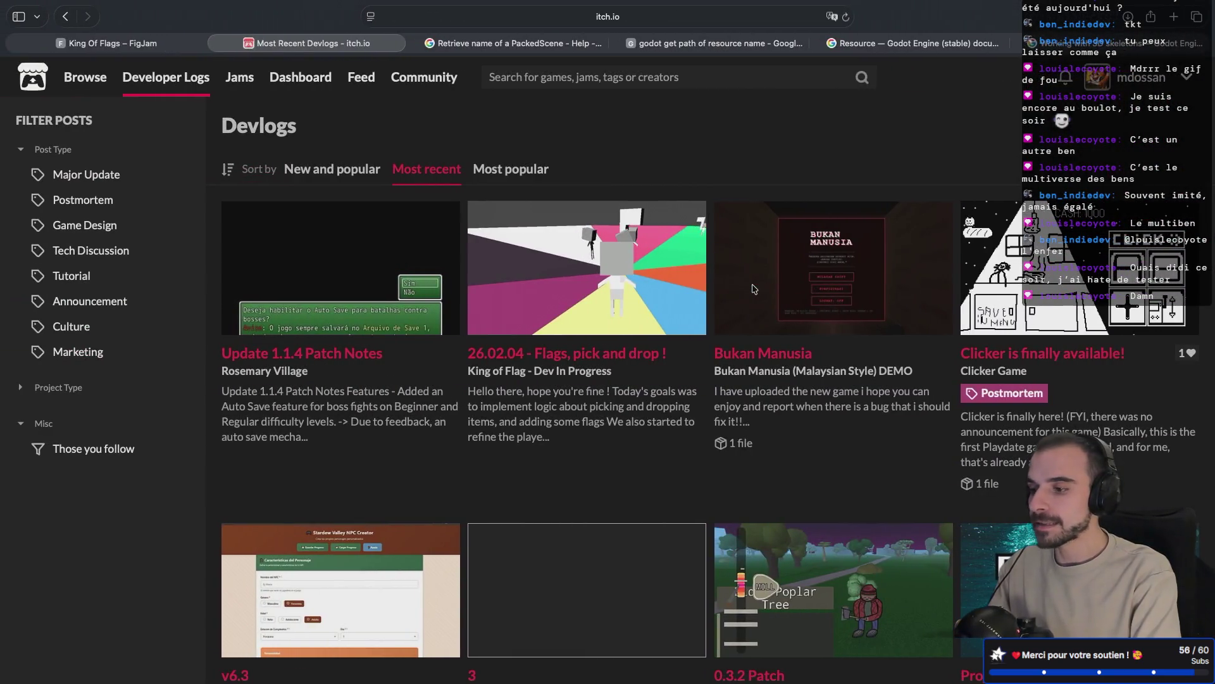
pyautogui.click(598, 302)
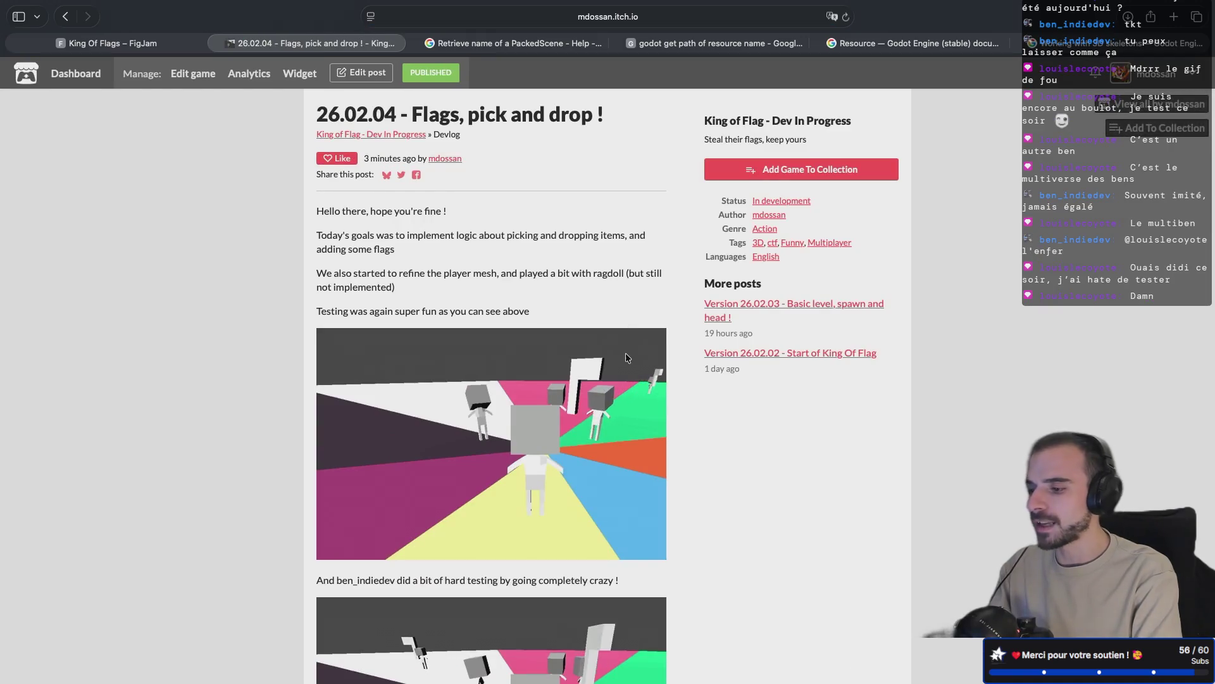
# - Scroll through the live post's text, two gameplay GIFs and 'see you tomorrow' sign-off
pyautogui.scroll(-5, 625, 354)
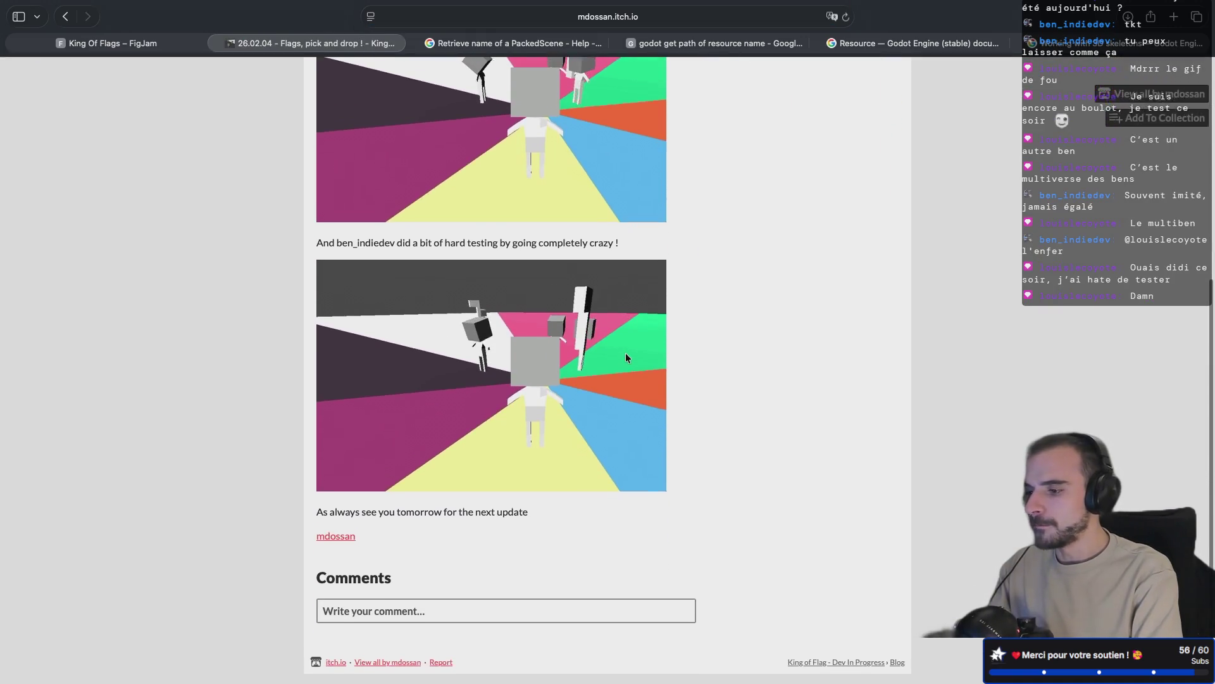
pyautogui.scroll(4, 625, 353)
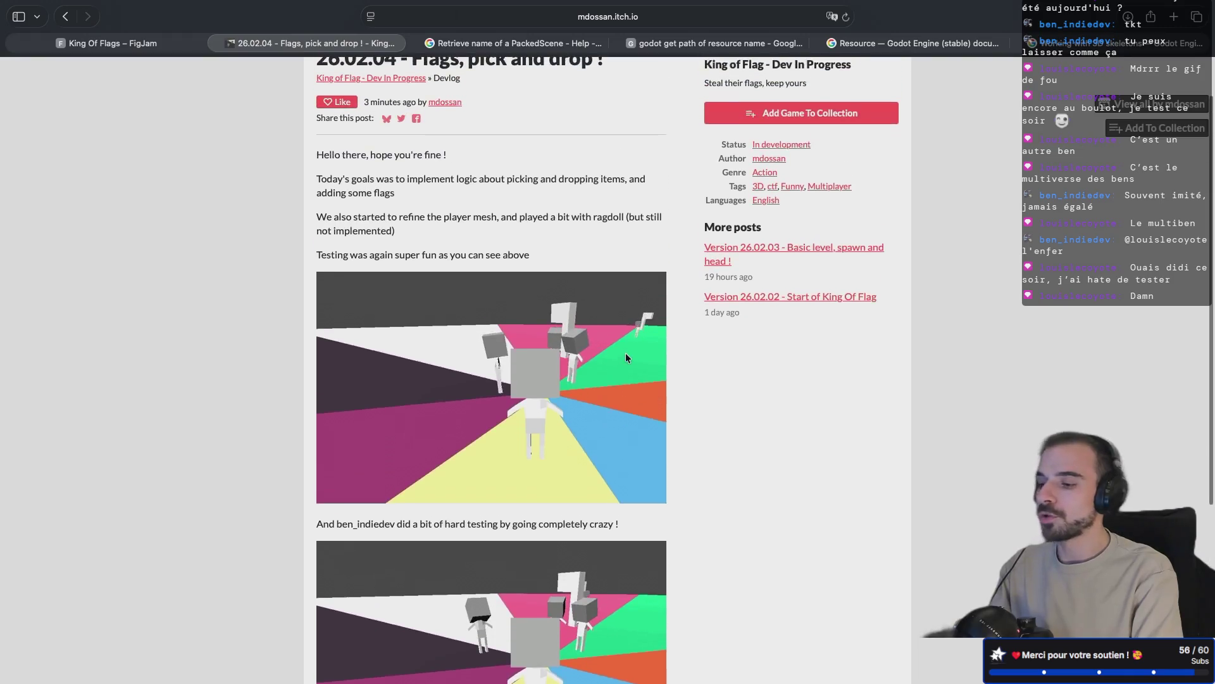
pyautogui.scroll(1, 626, 357)
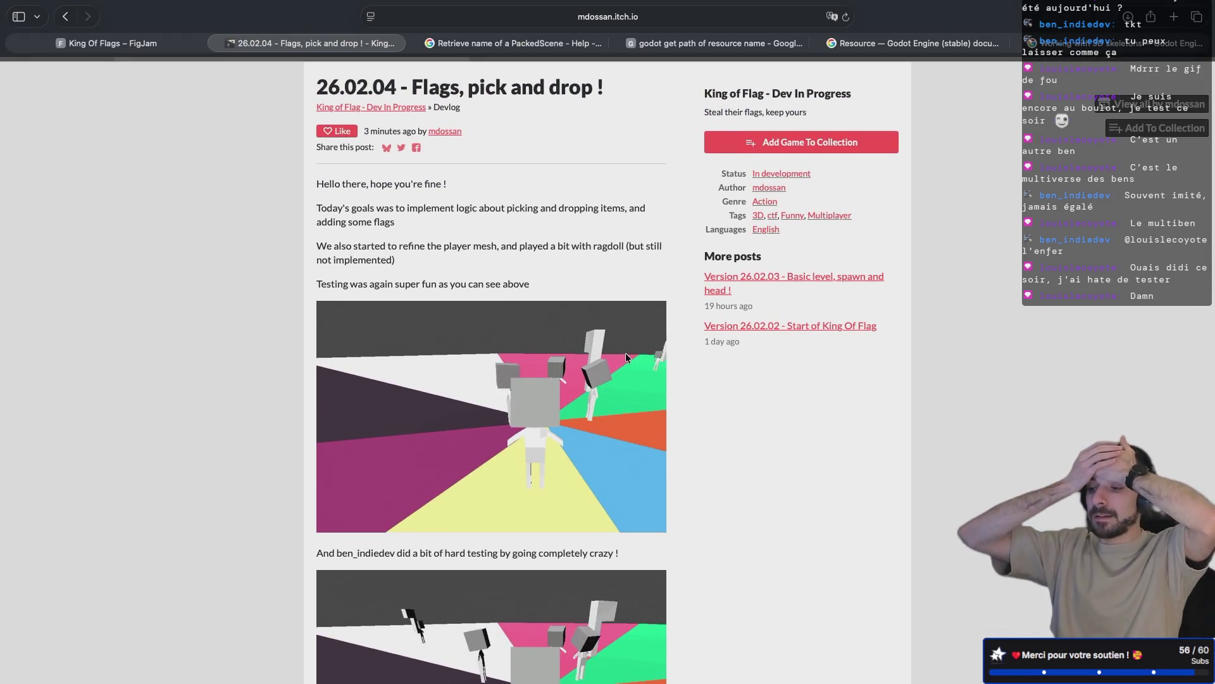